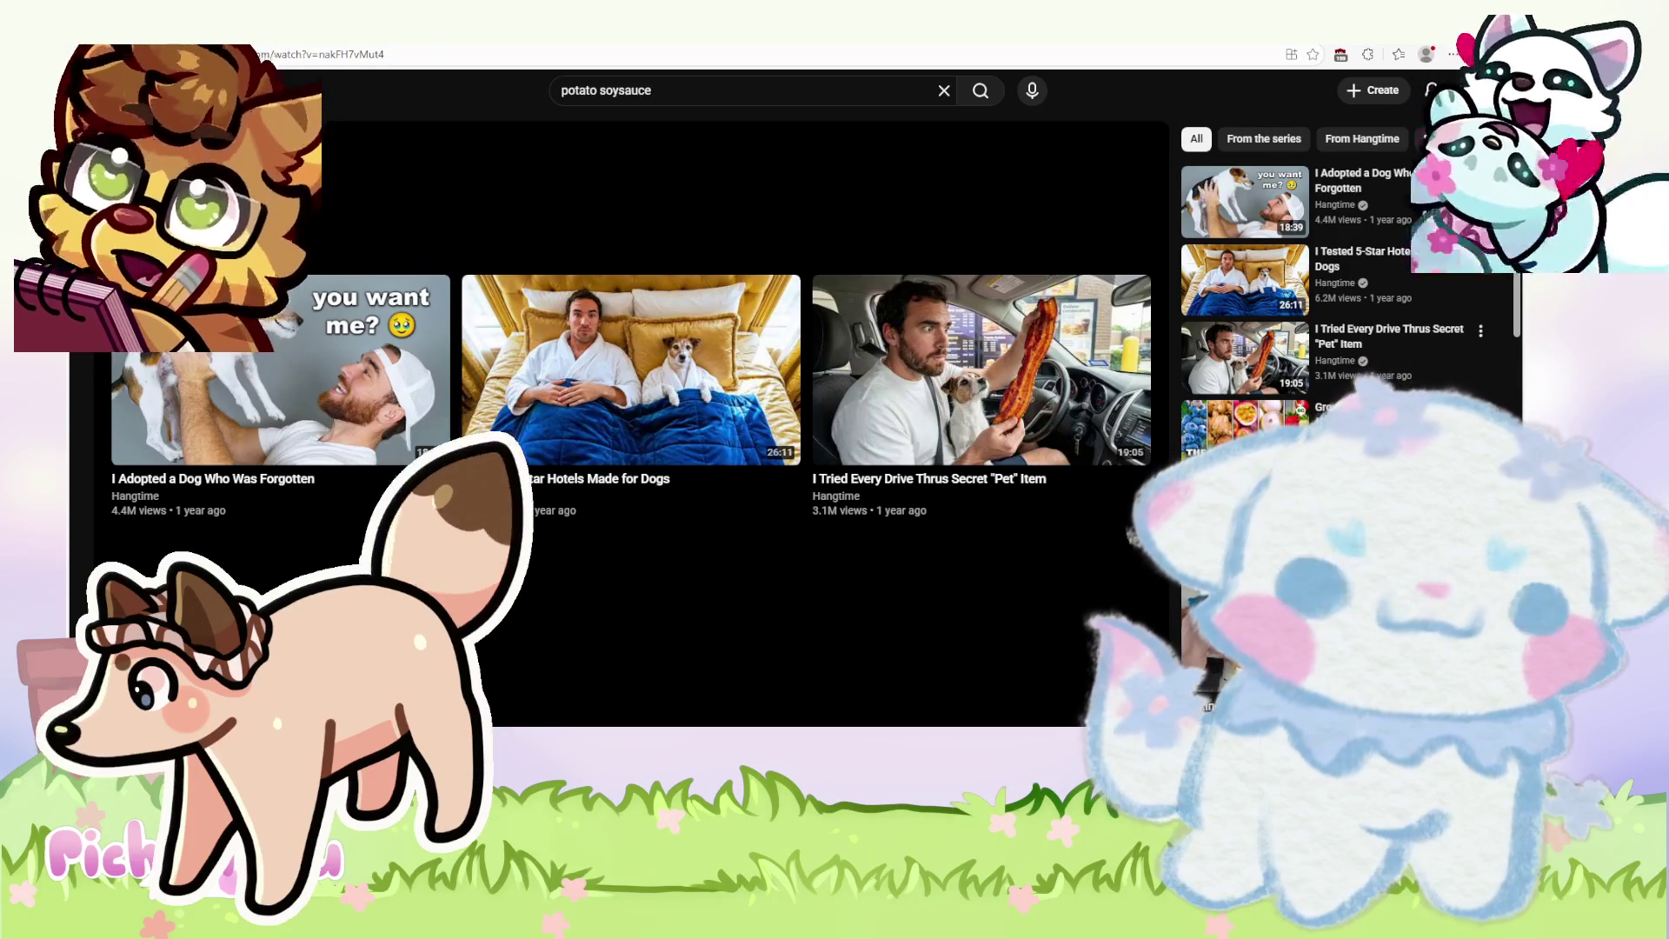
- Switch from the YouTube window back to the PaintTool SAI chibi rose bouquet sheet
key(alt+Tab)
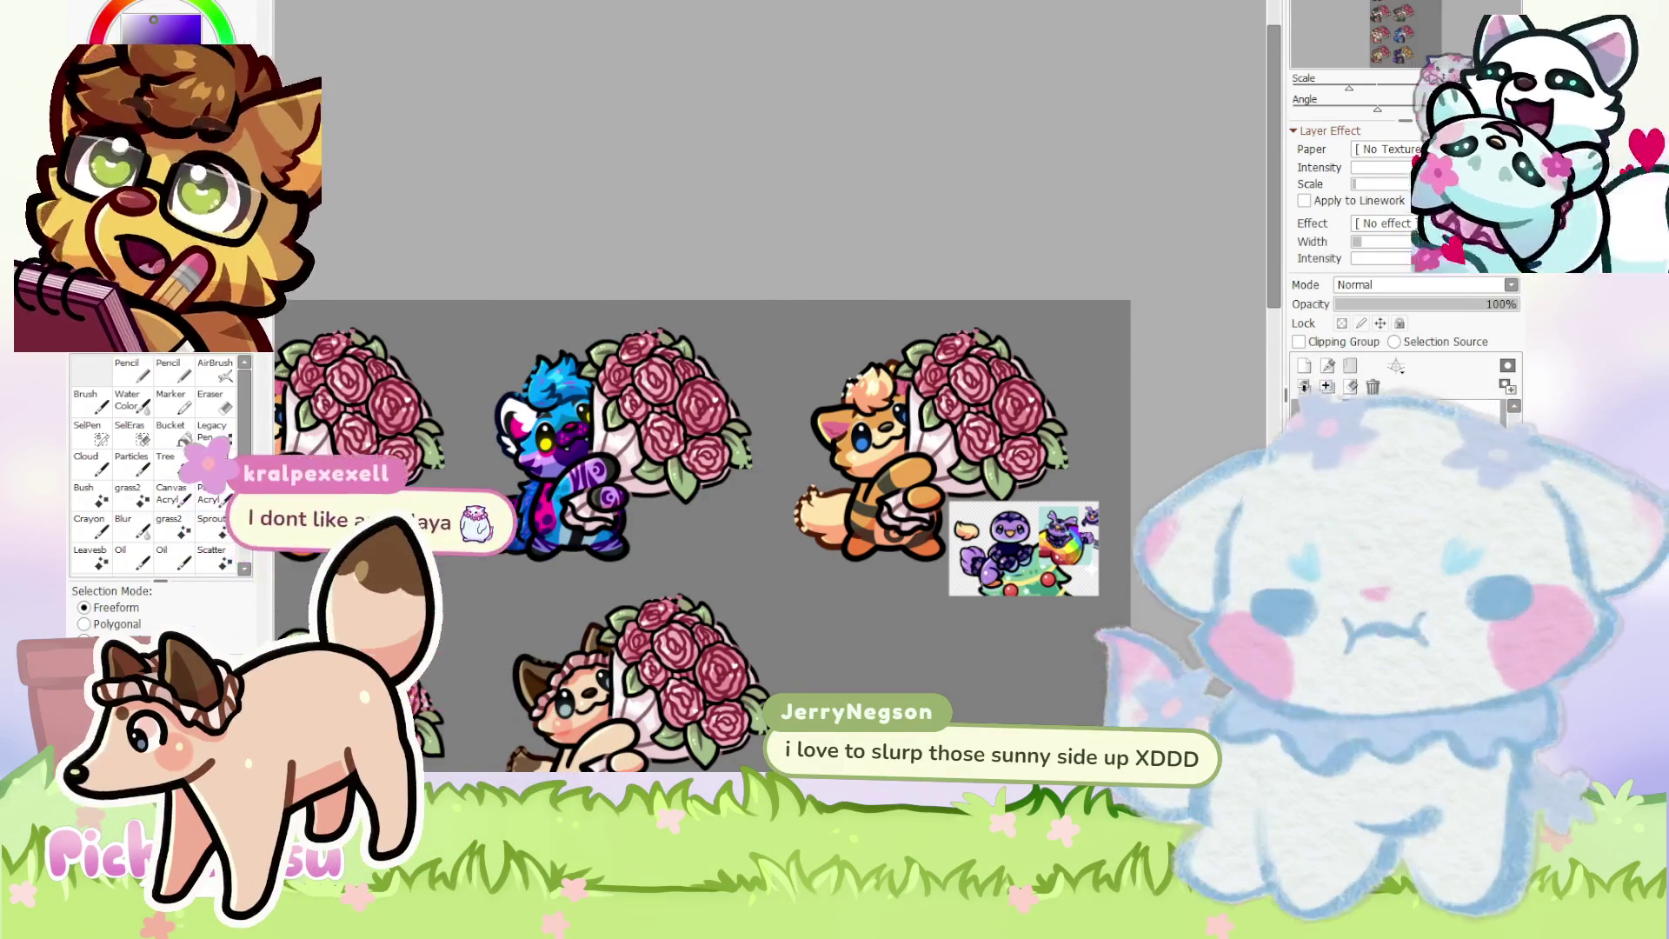
- Review the grid of eleven coloured bouquet chibis, then move to a new blank canvas
scroll(804, 485, down, 1)
scroll(804, 485, down, 2)
drag(1271, 287, 1269, 326)
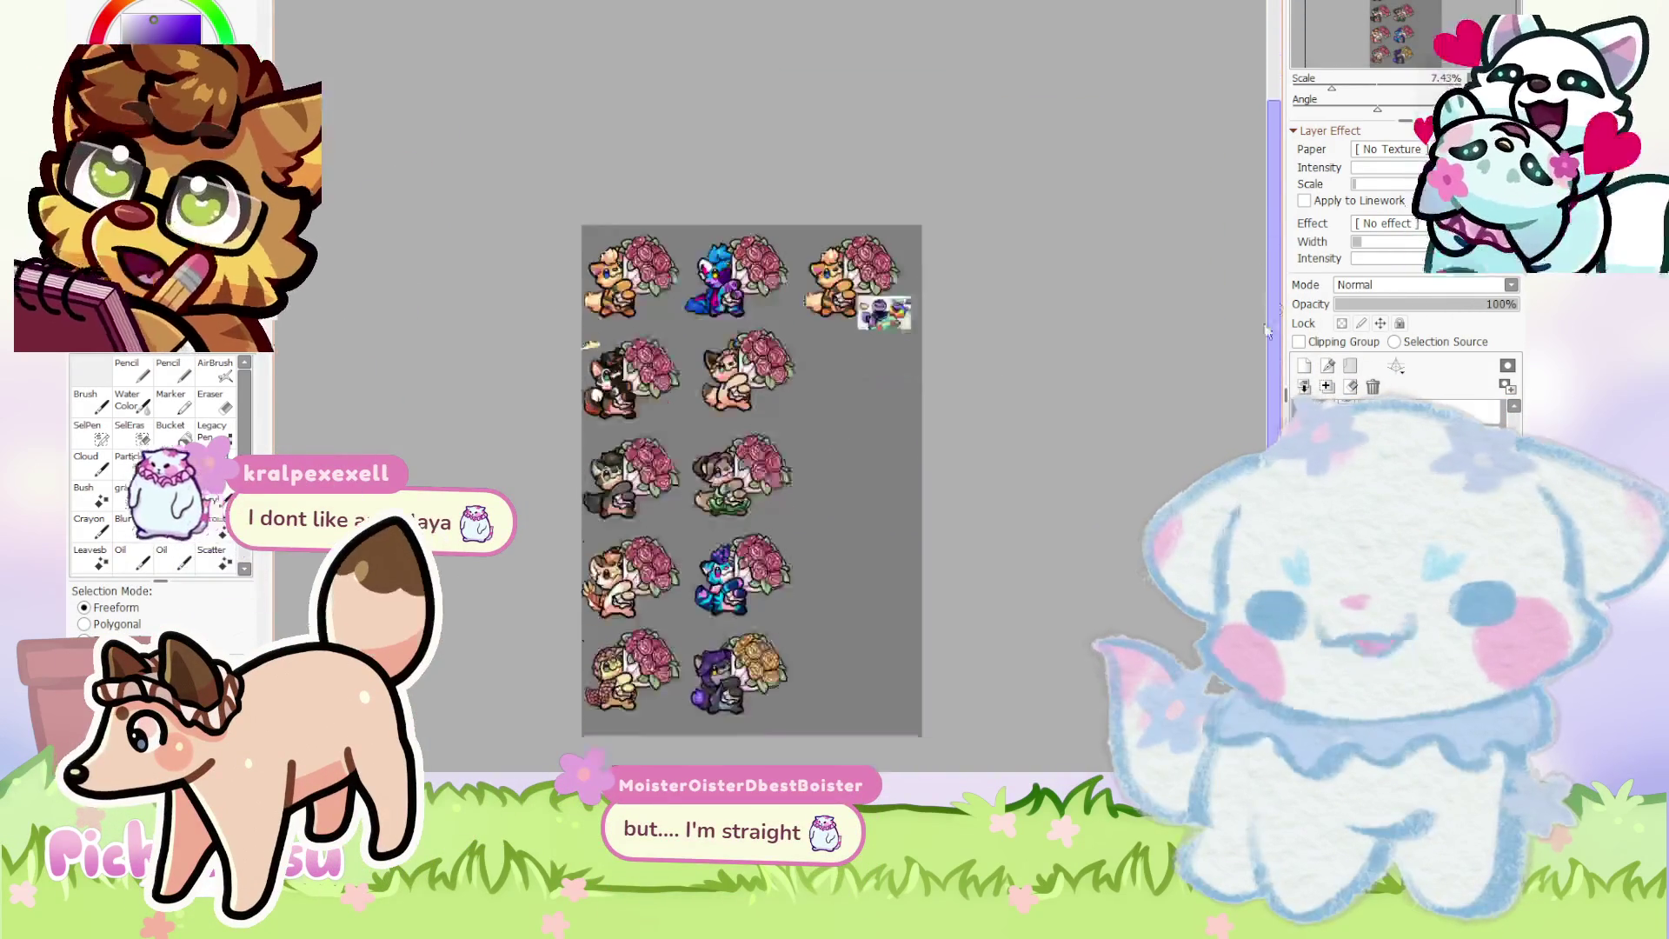
scroll(686, 413, up, 3)
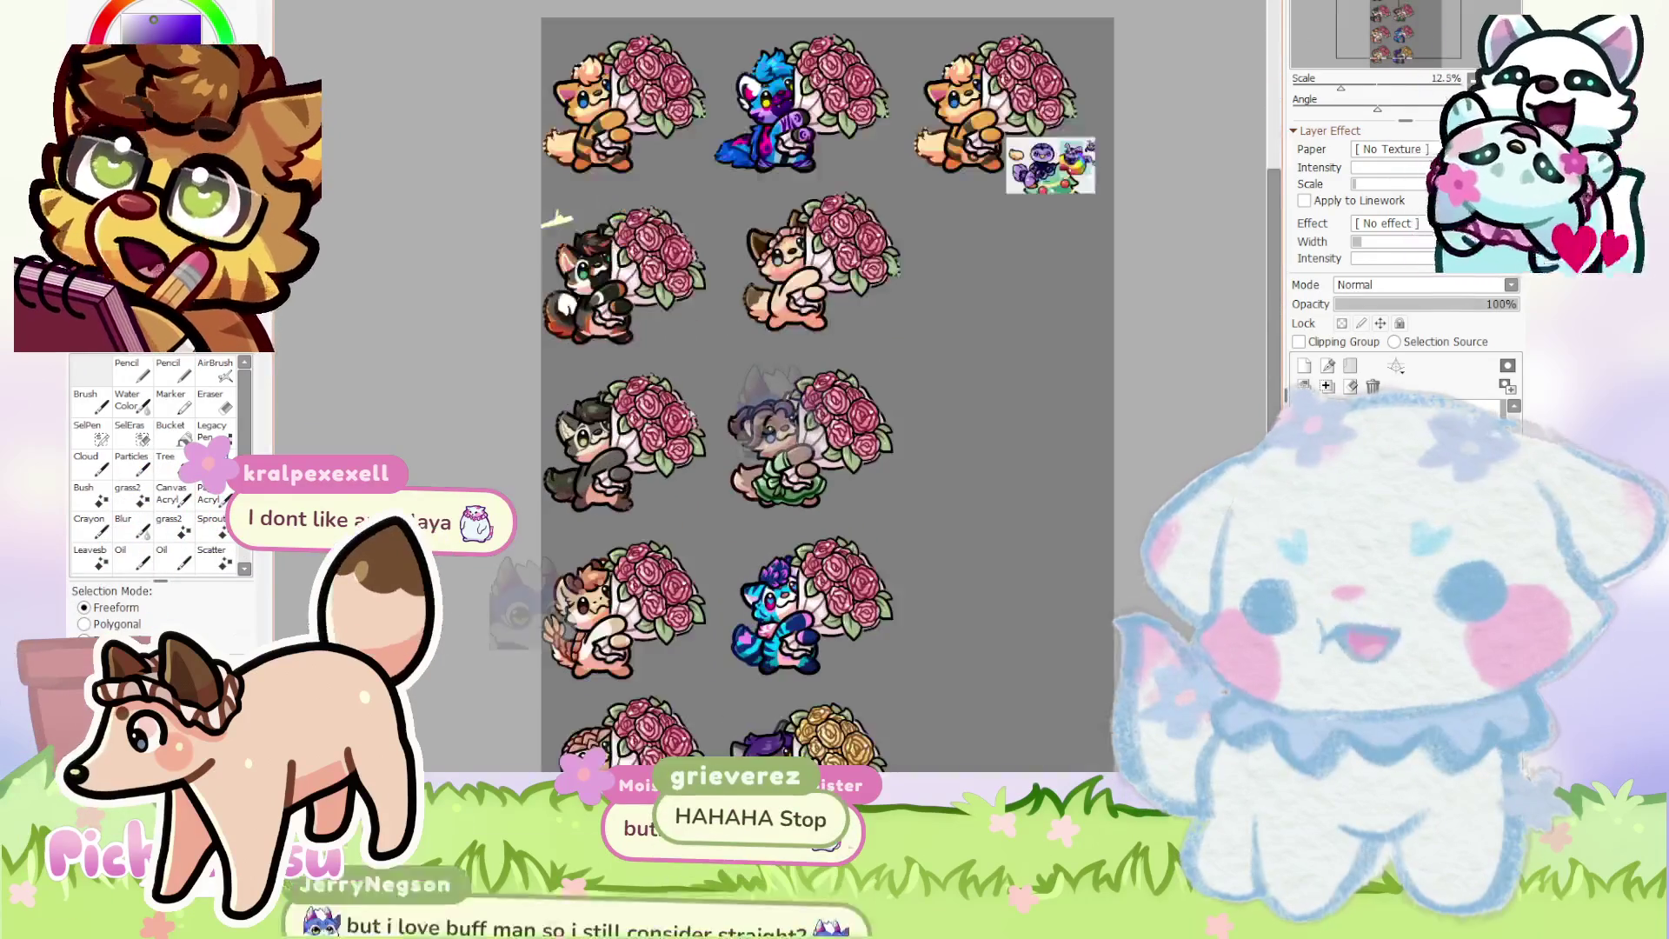
scroll(686, 413, down, 2)
scroll(682, 513, up, 2)
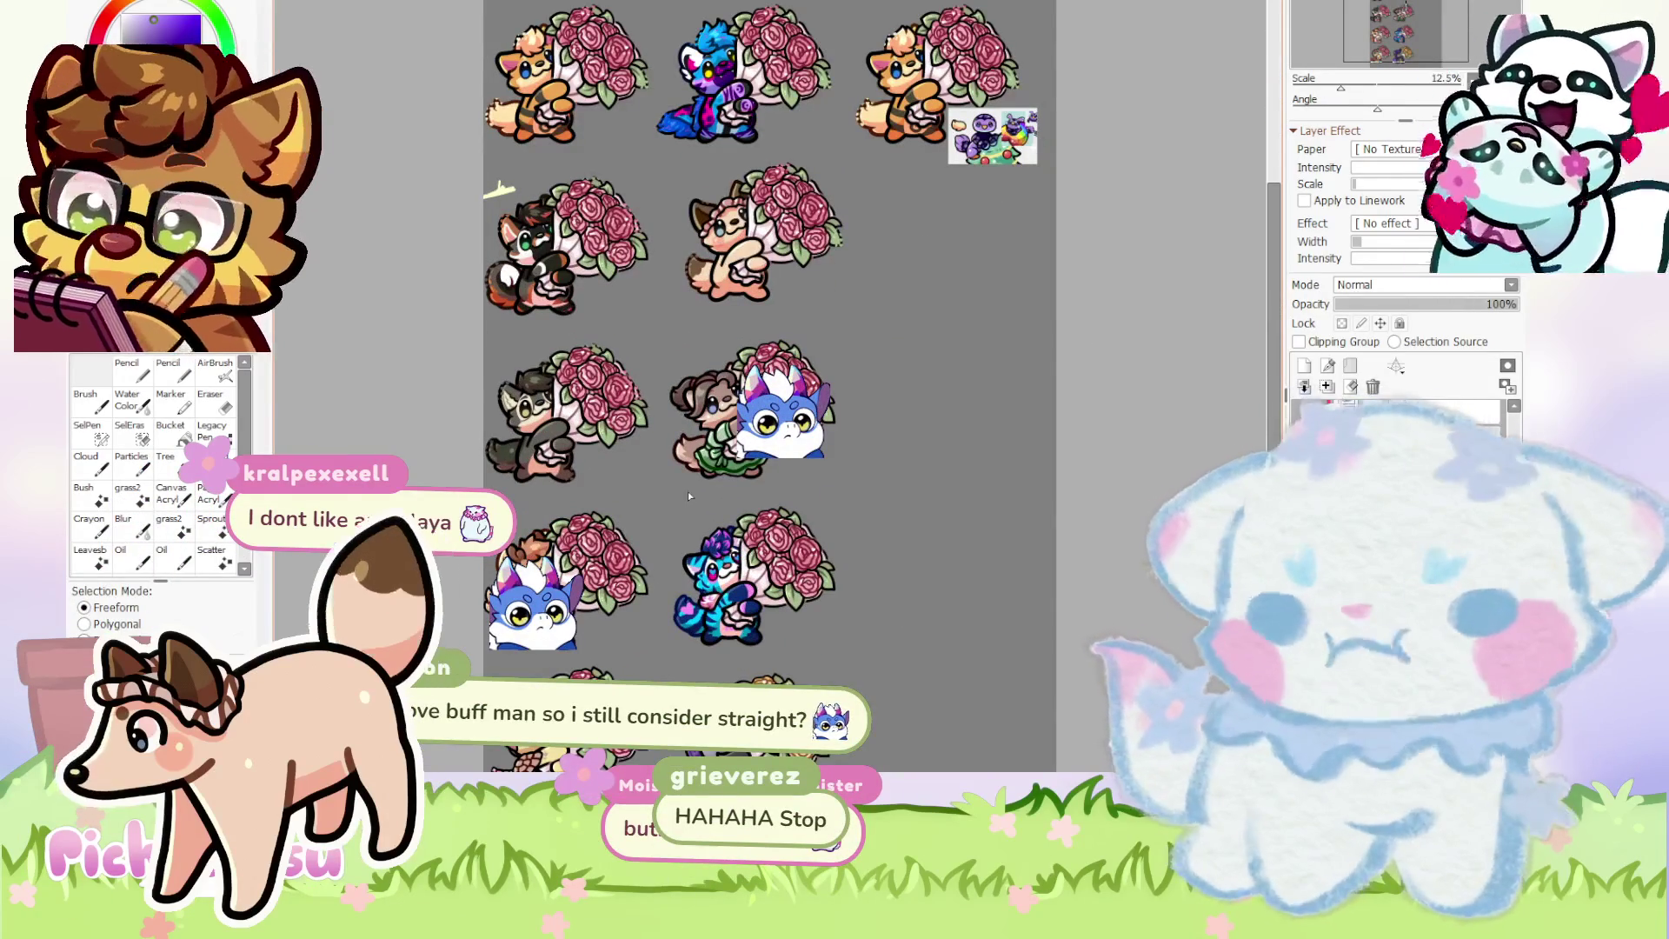
scroll(691, 492, down, 2)
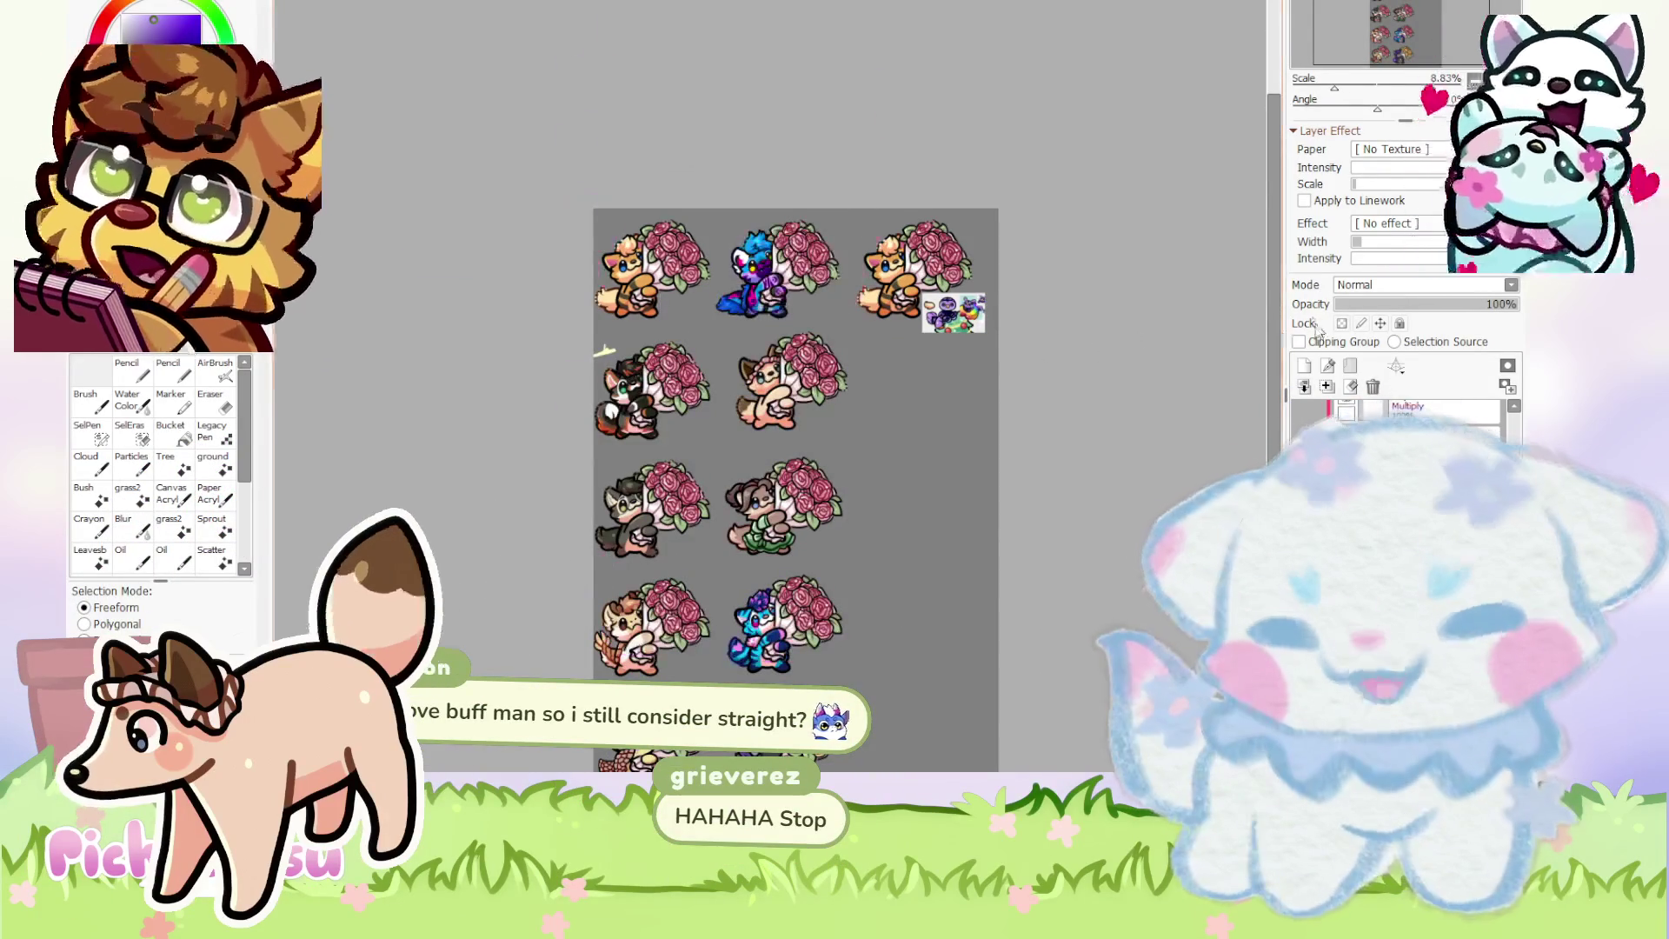
scroll(796, 434, down, 3)
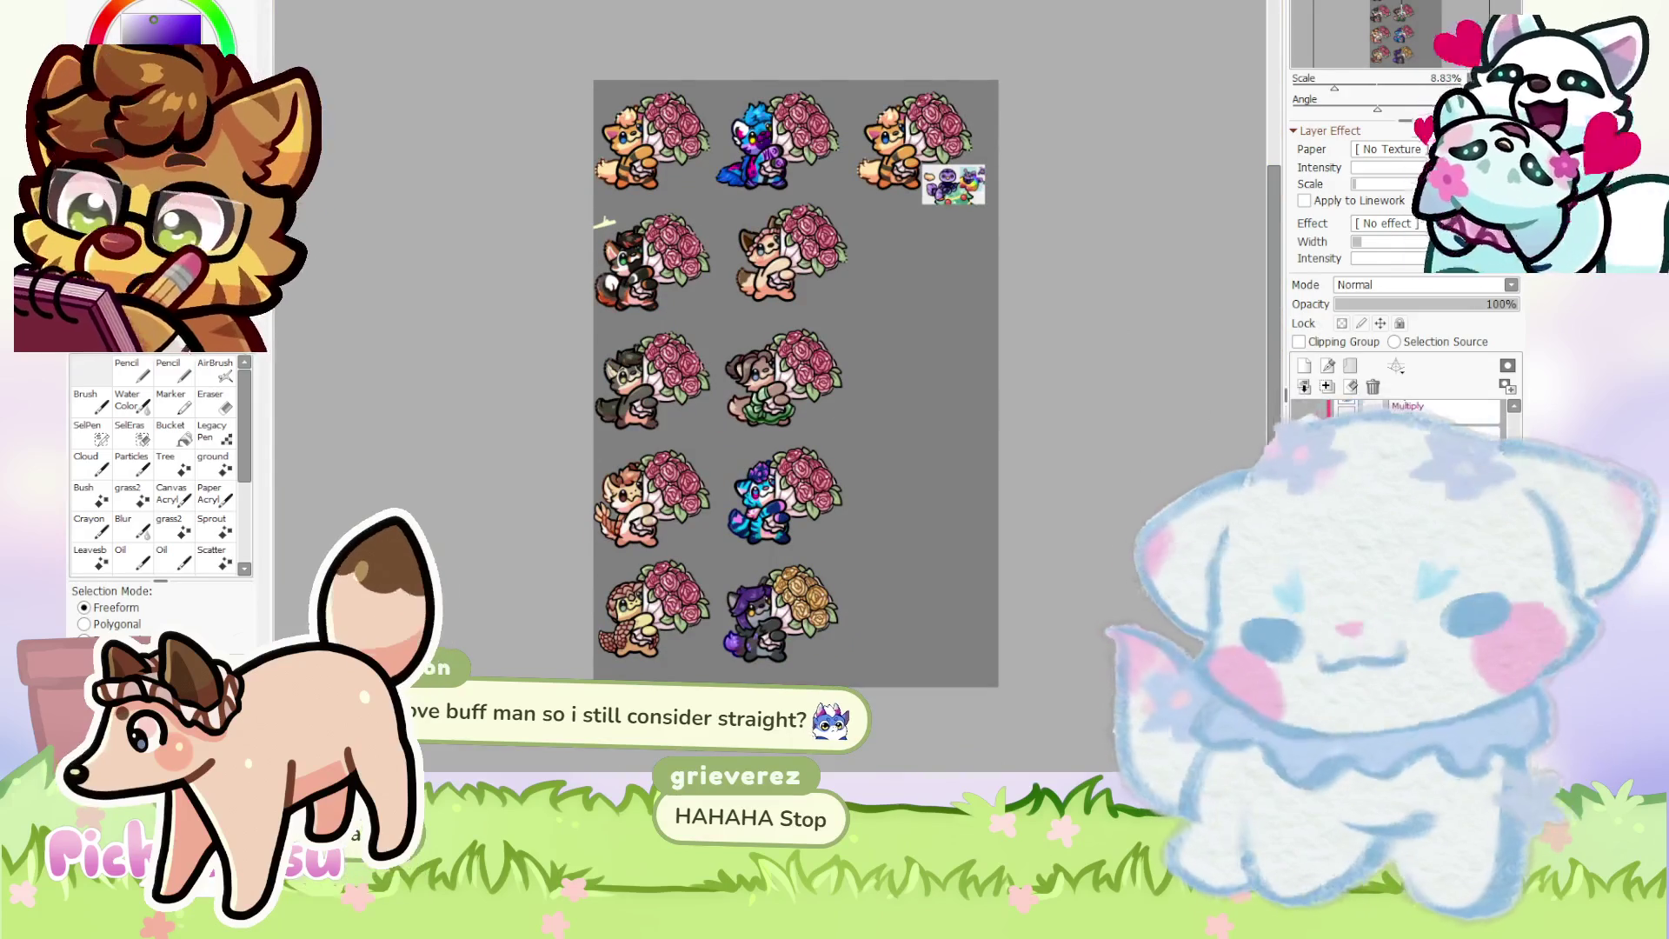
scroll(1086, 552, down, 1)
scroll(1086, 551, up, 1)
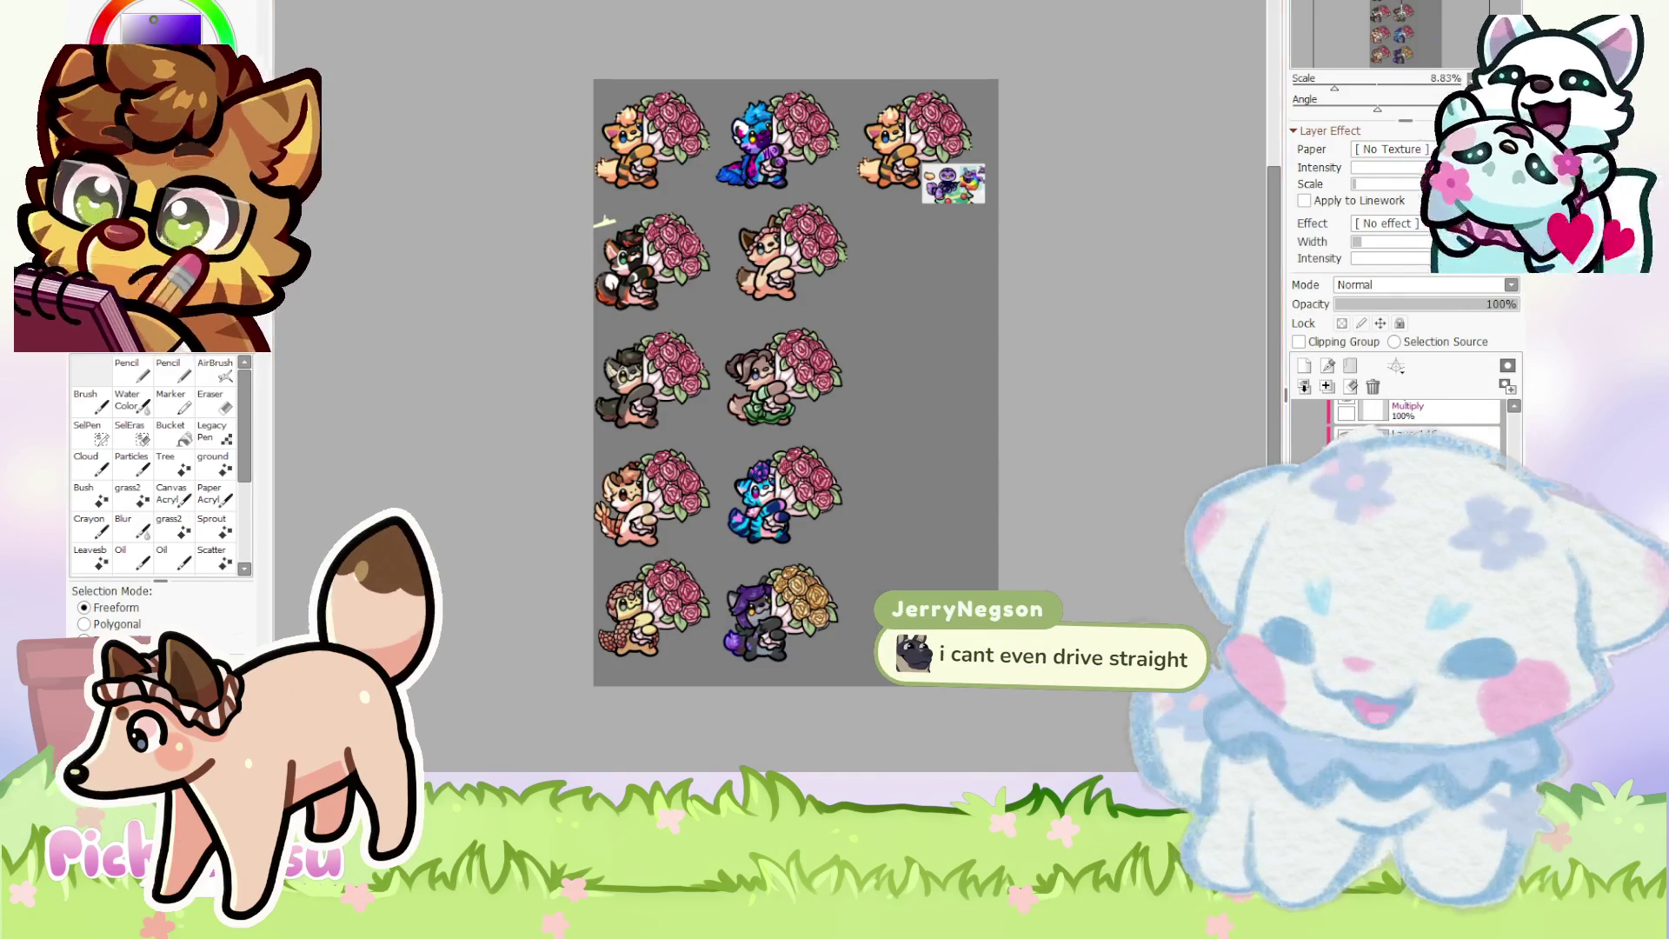
key(ctrl+Tab)
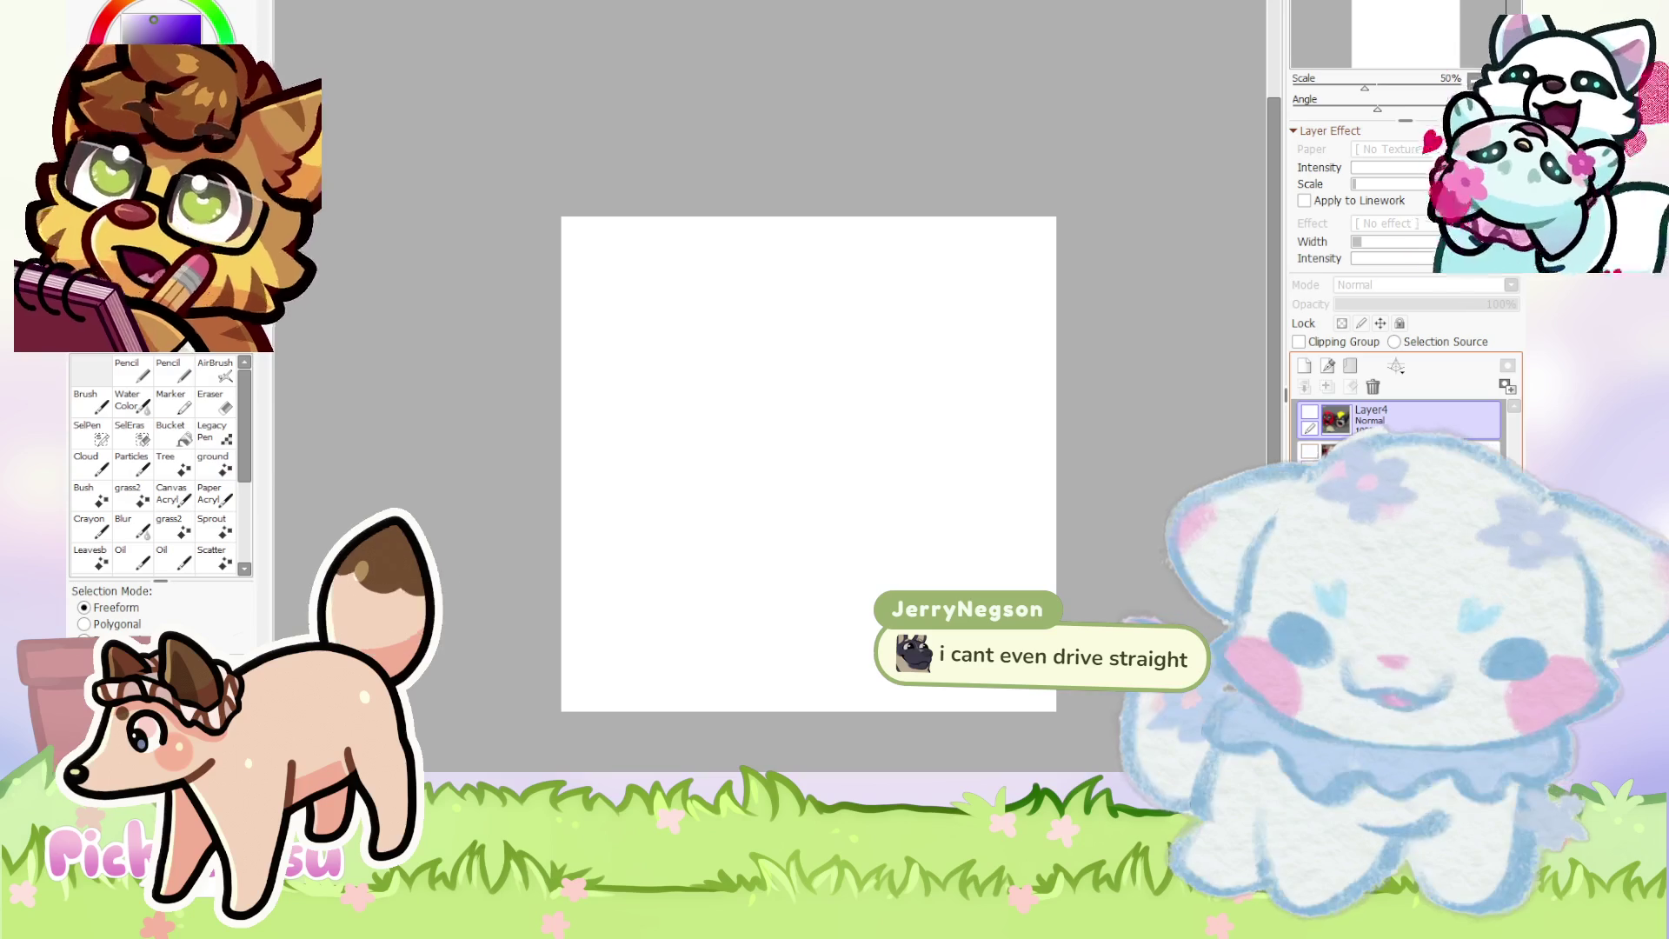
- Paste the felted fox quote meme onto the new canvas and frame it in view
key(ctrl+v)
scroll(808, 464, up, 3)
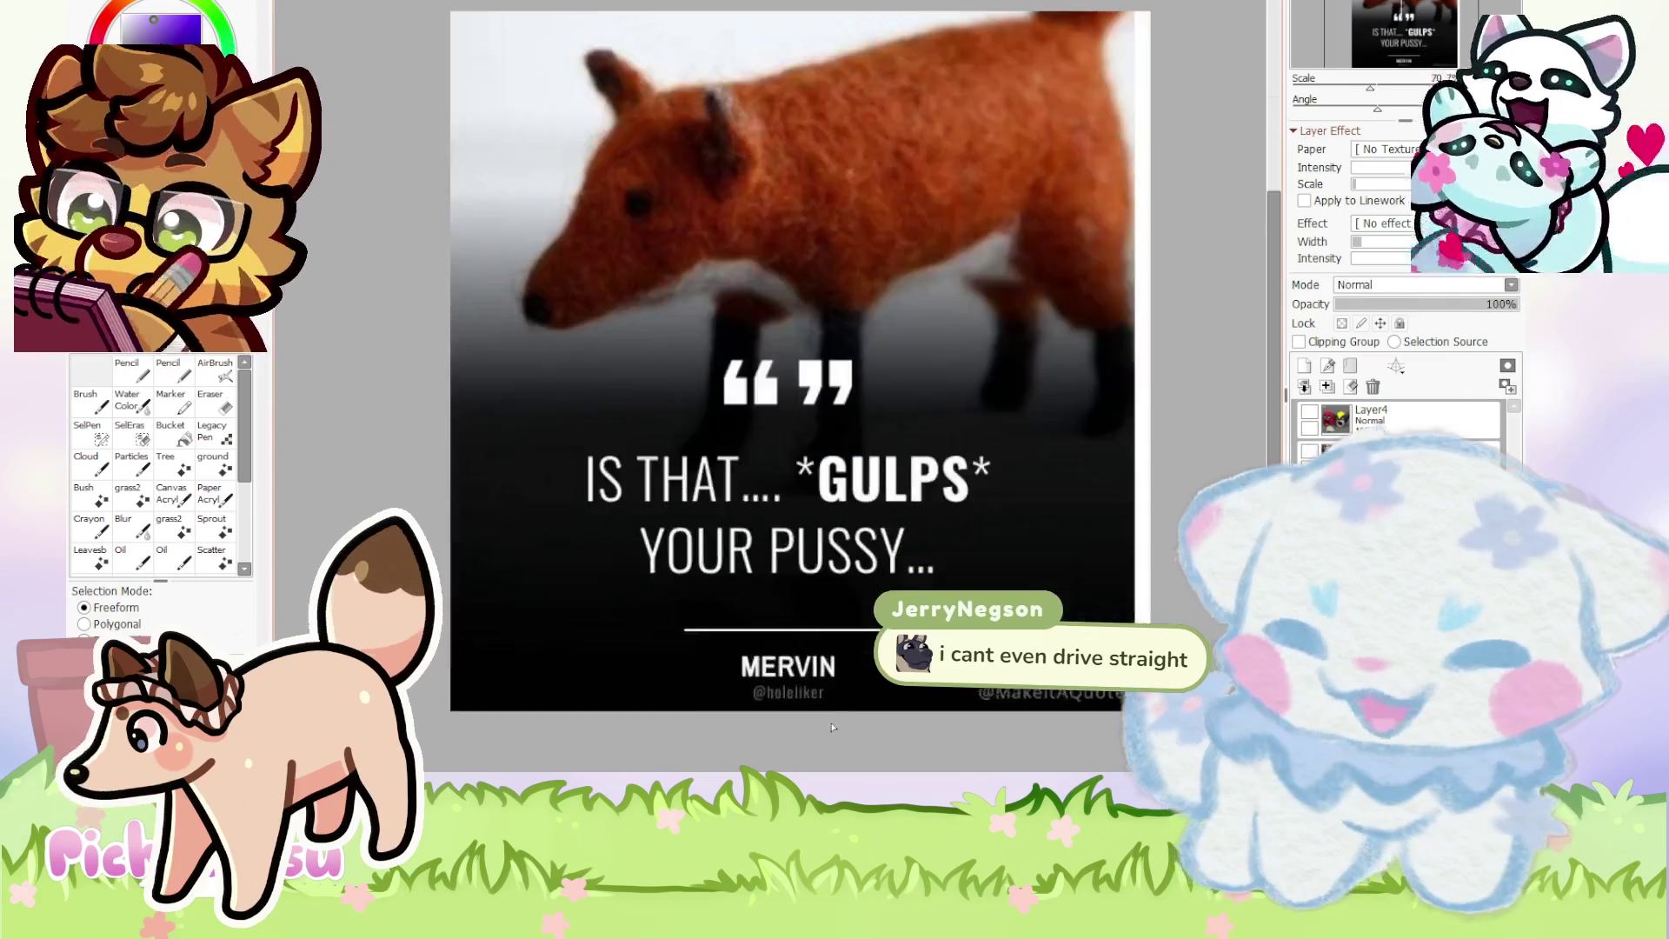
scroll(748, 435, left, 2)
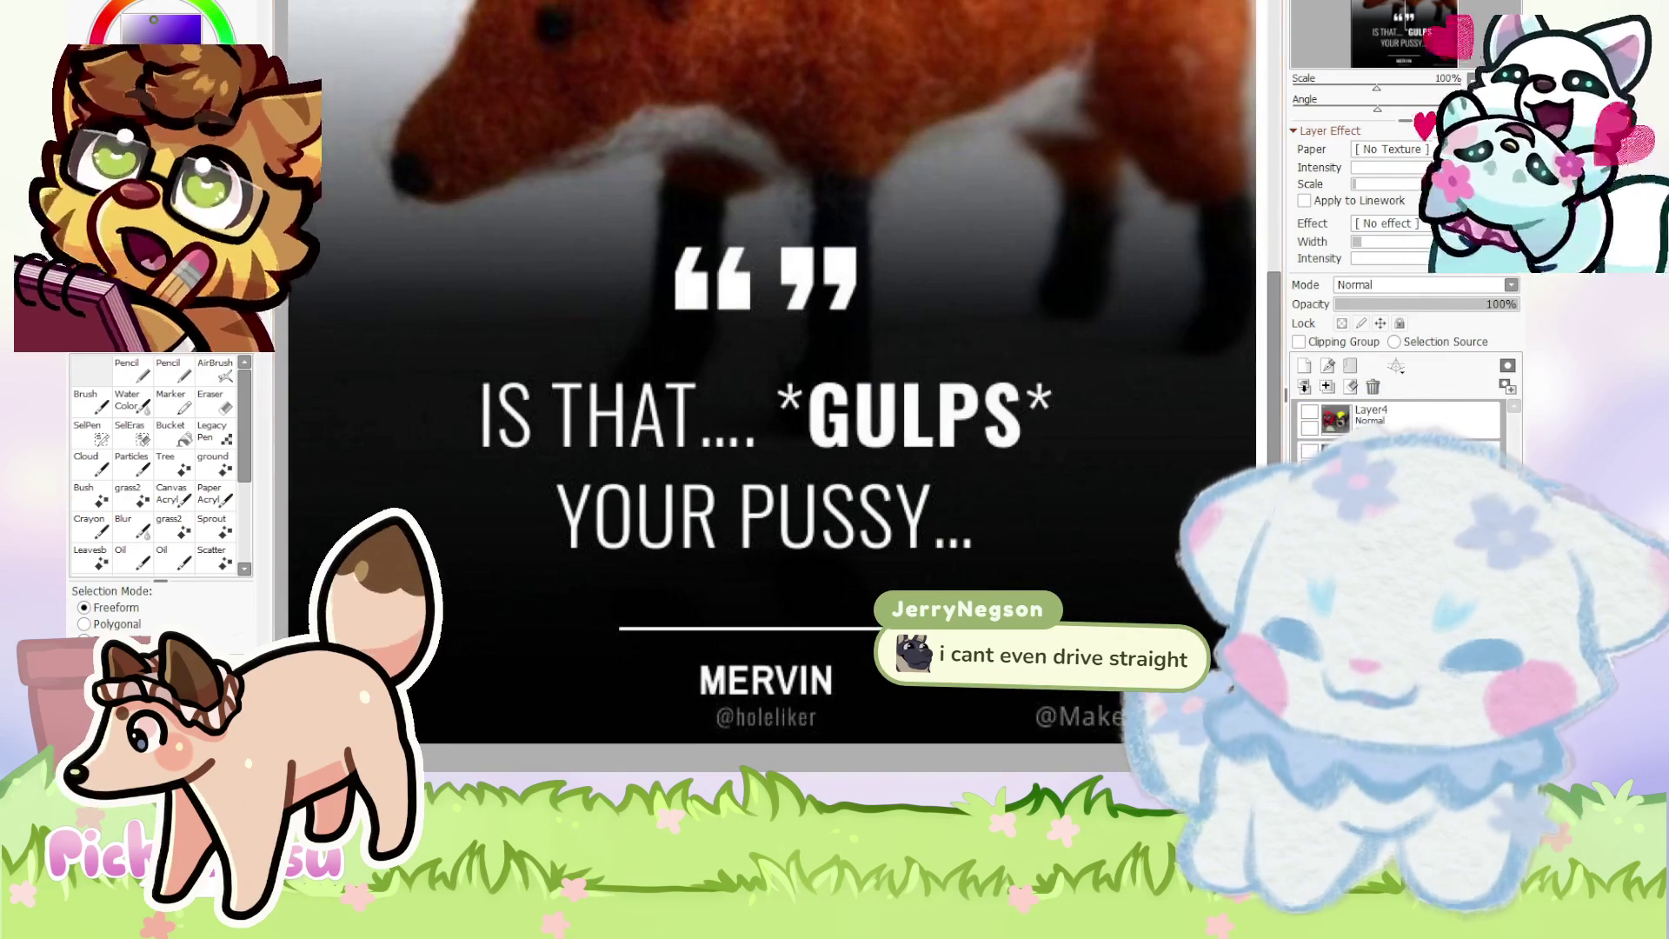
scroll(774, 434, left, 2)
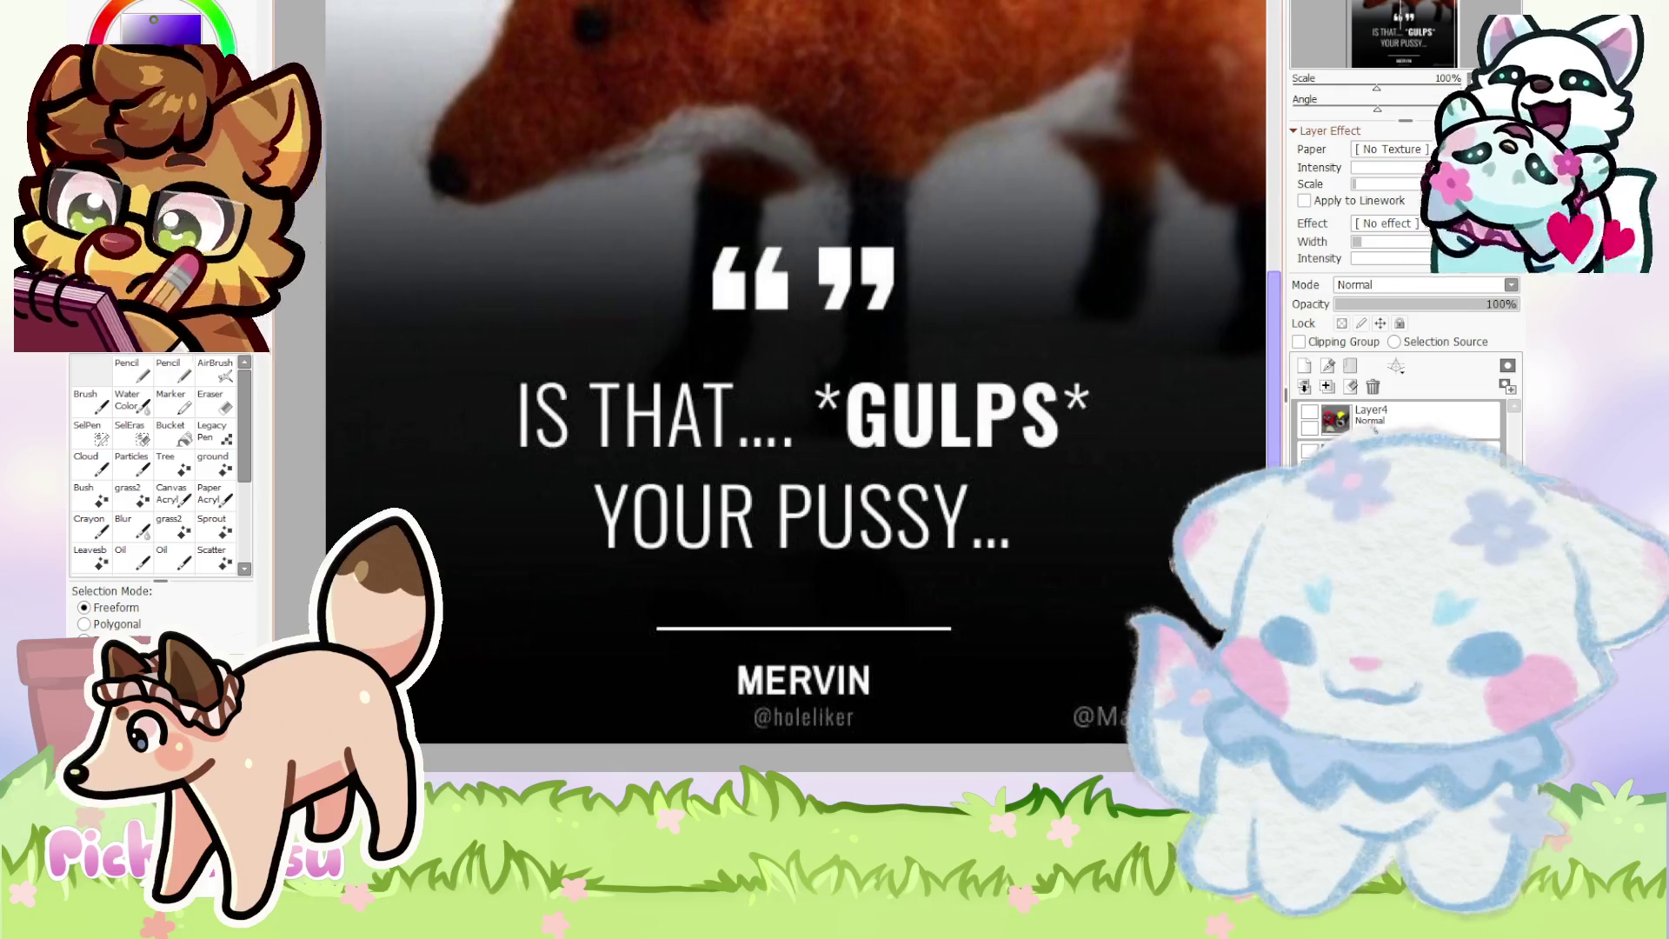
scroll(1047, 415, down, 3)
scroll(1047, 415, up, 1)
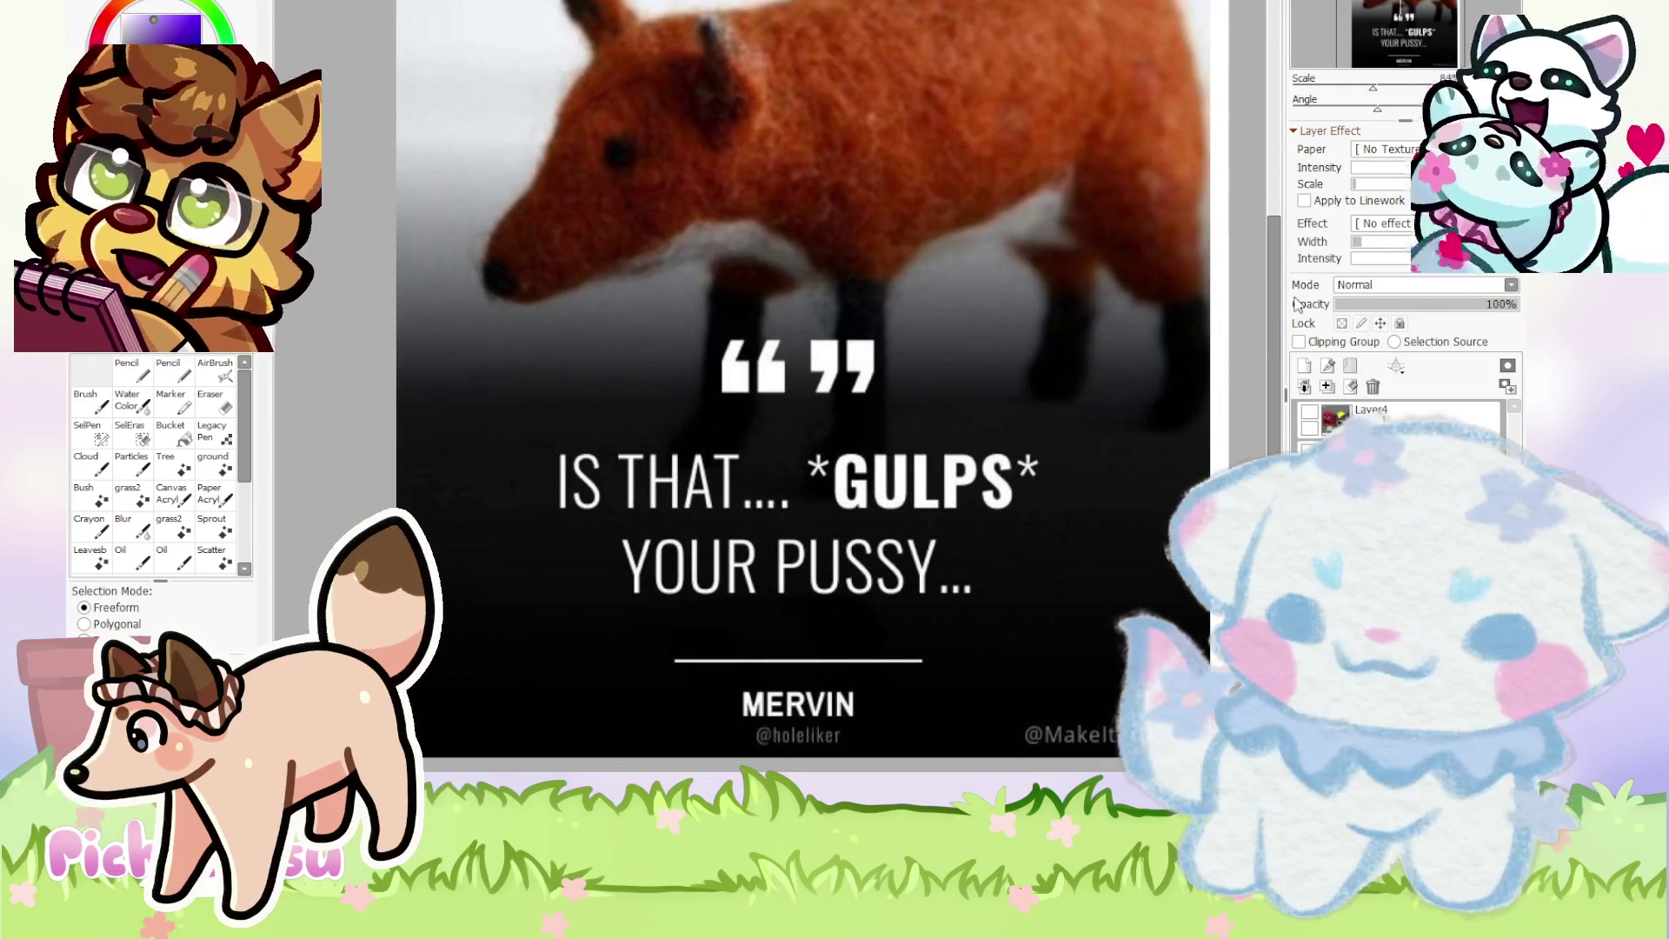
drag(1281, 293, 1294, 252)
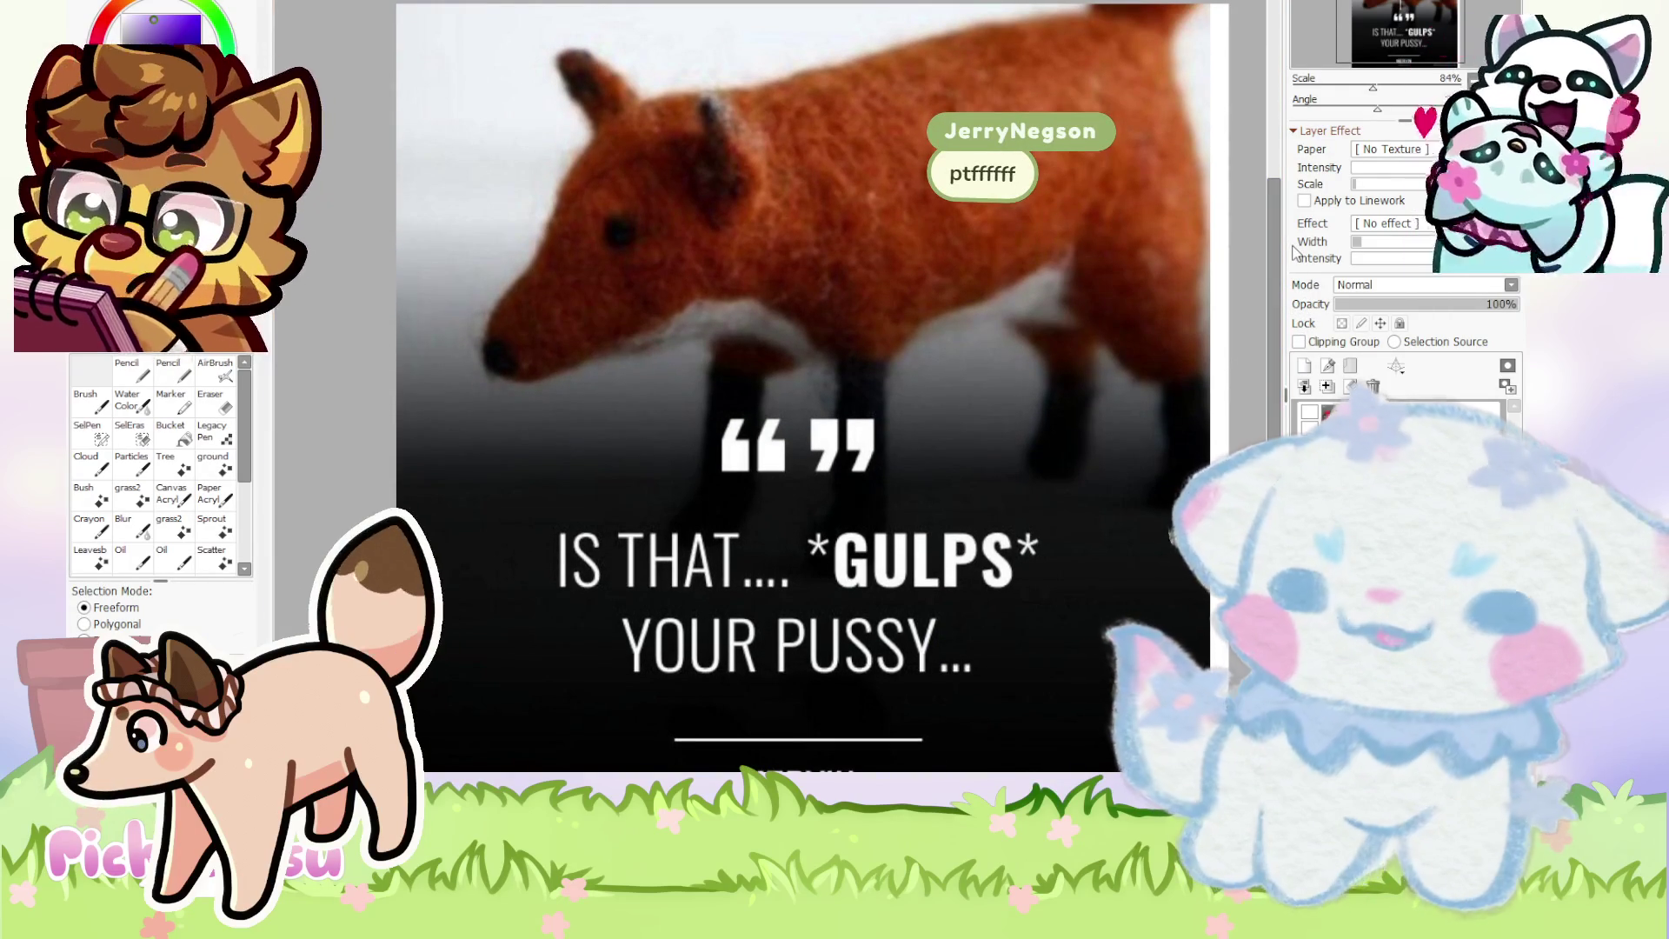
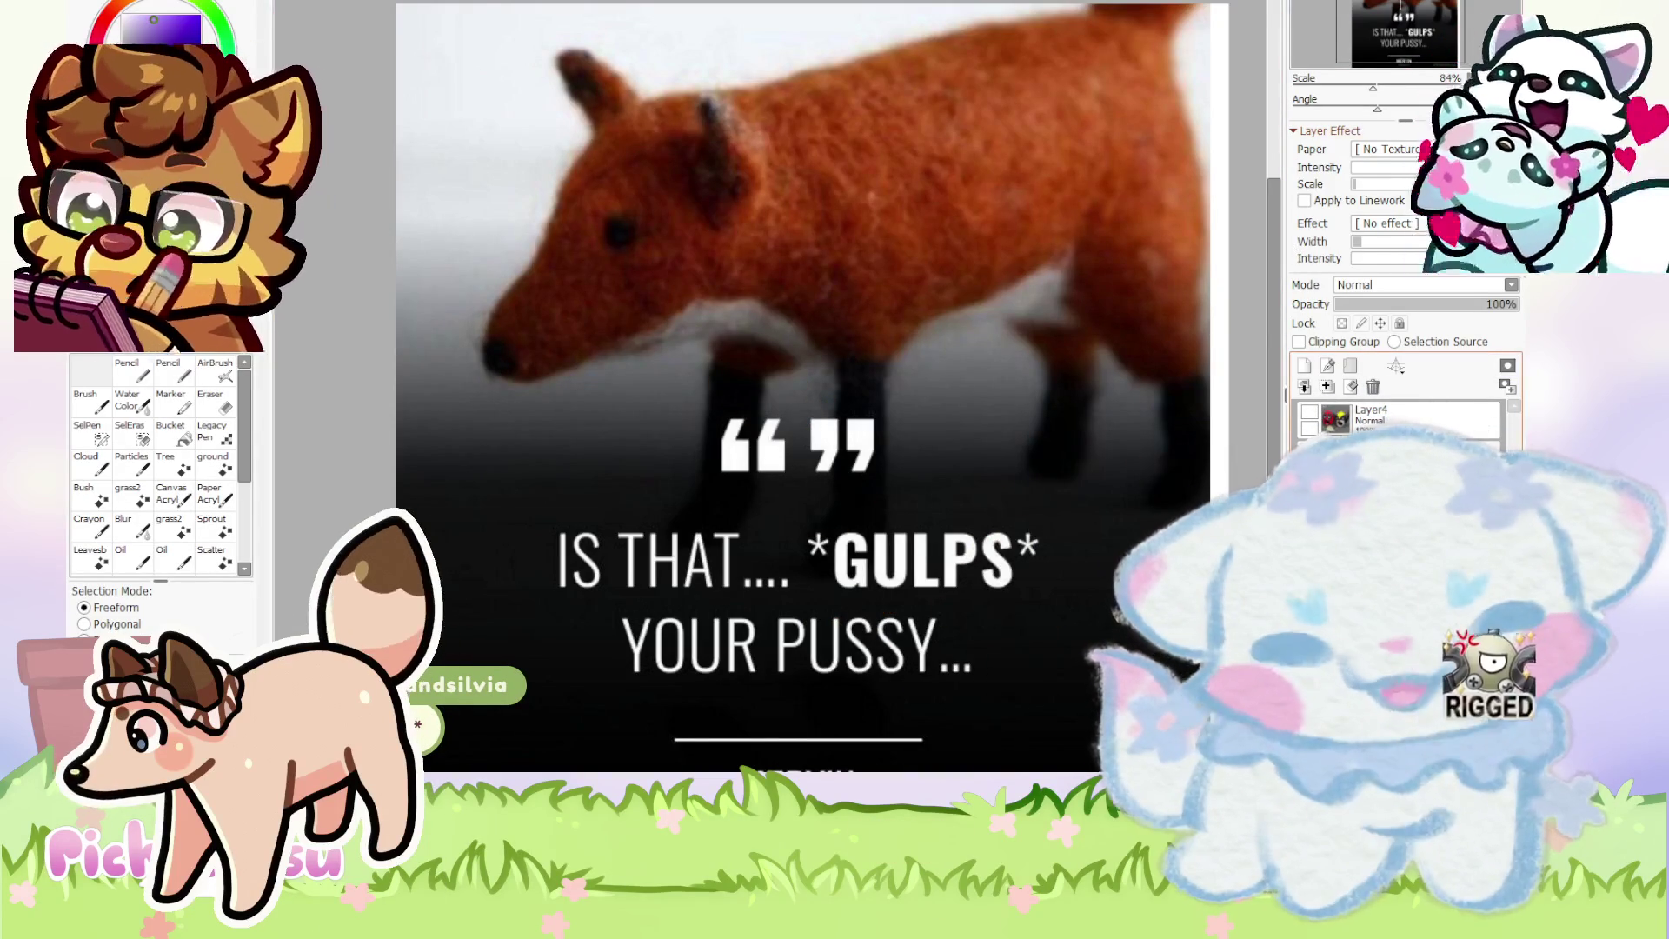
- Remove the fox meme image layer so the chibi rose-bouquet sheet shows again
key(ctrl+z)
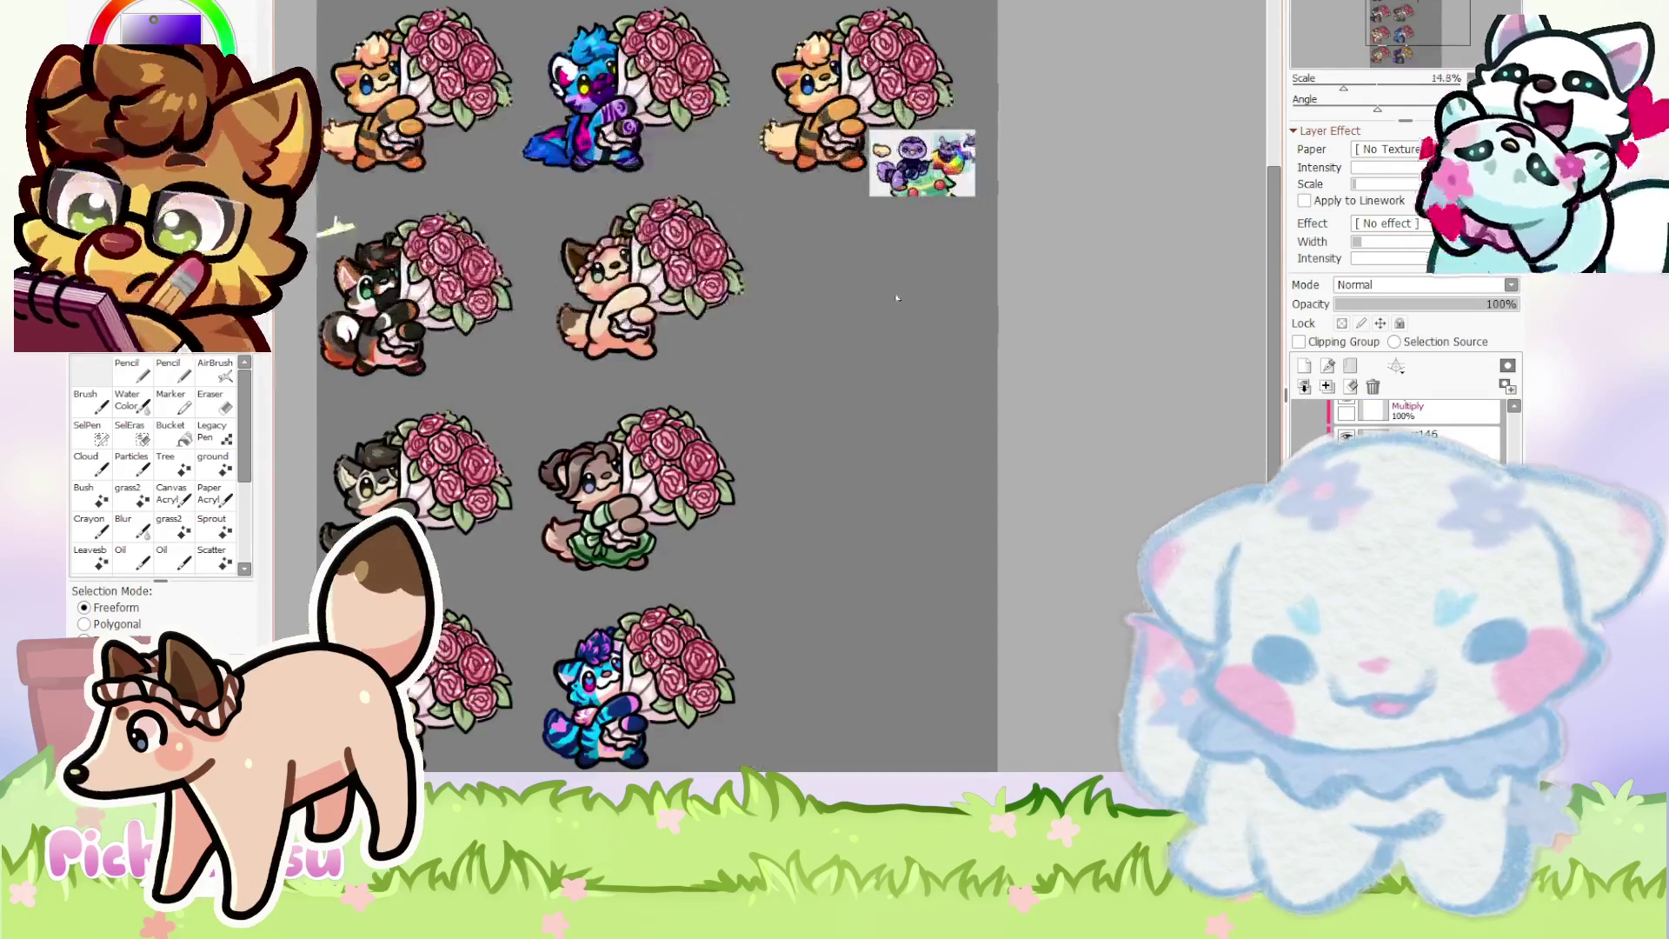
scroll(859, 145, up, 2)
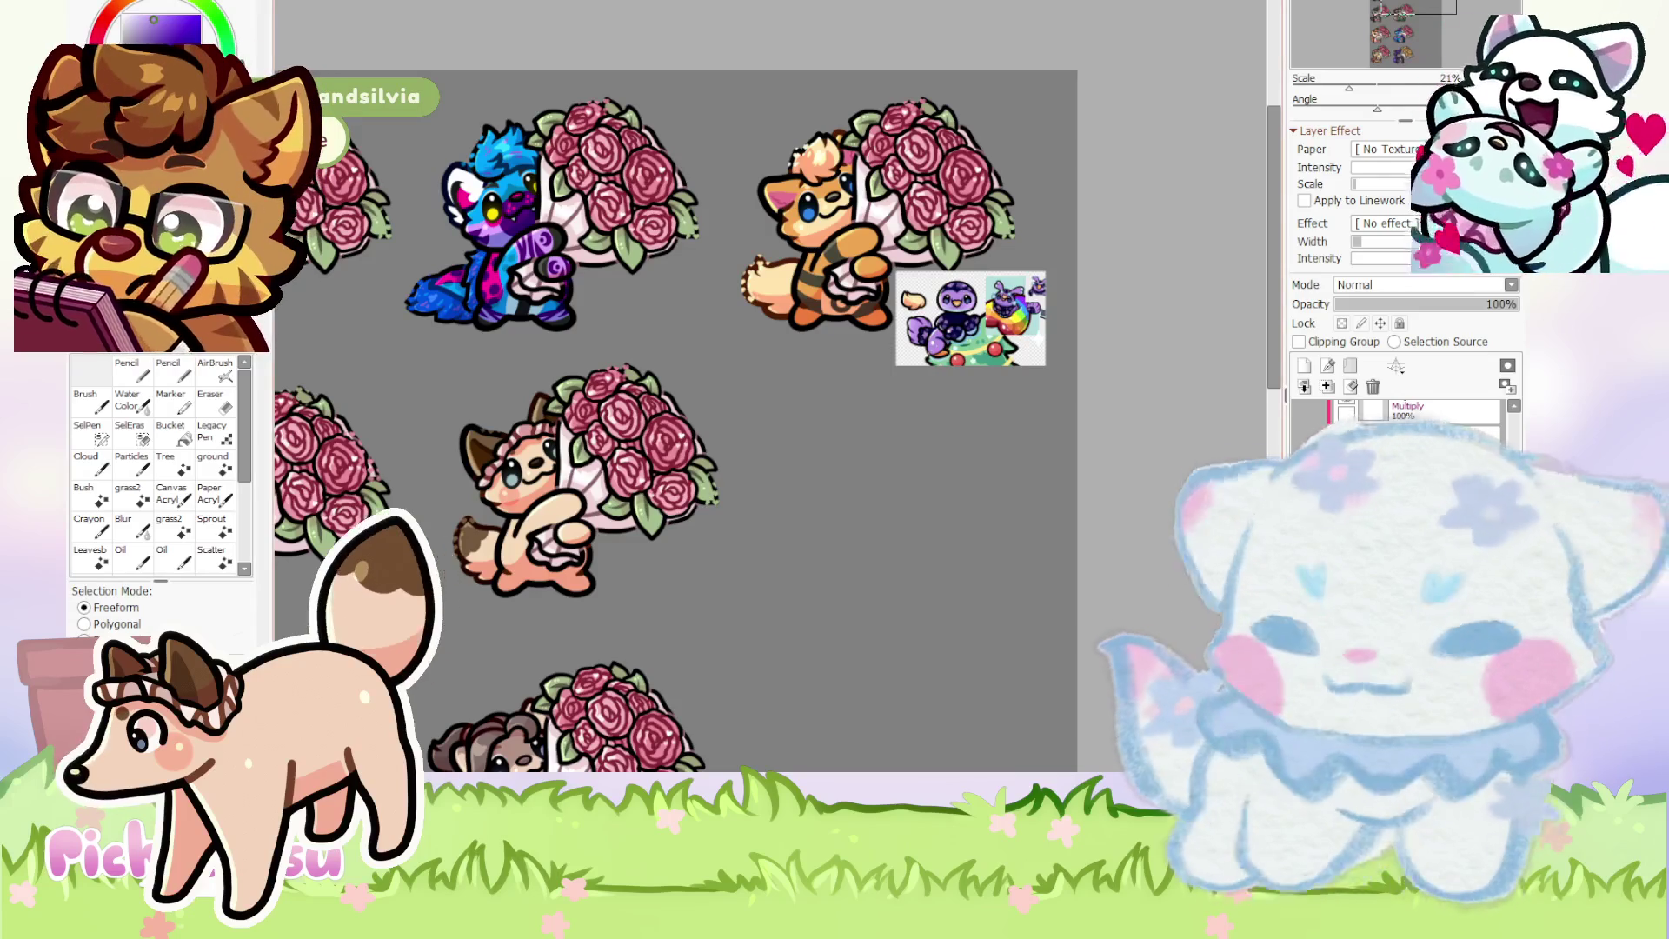
scroll(1054, 765, down, 2)
- Zoom out over the whole sheet, then zoom in to about 42% on the orange fox
scroll(1099, 507, down, 1)
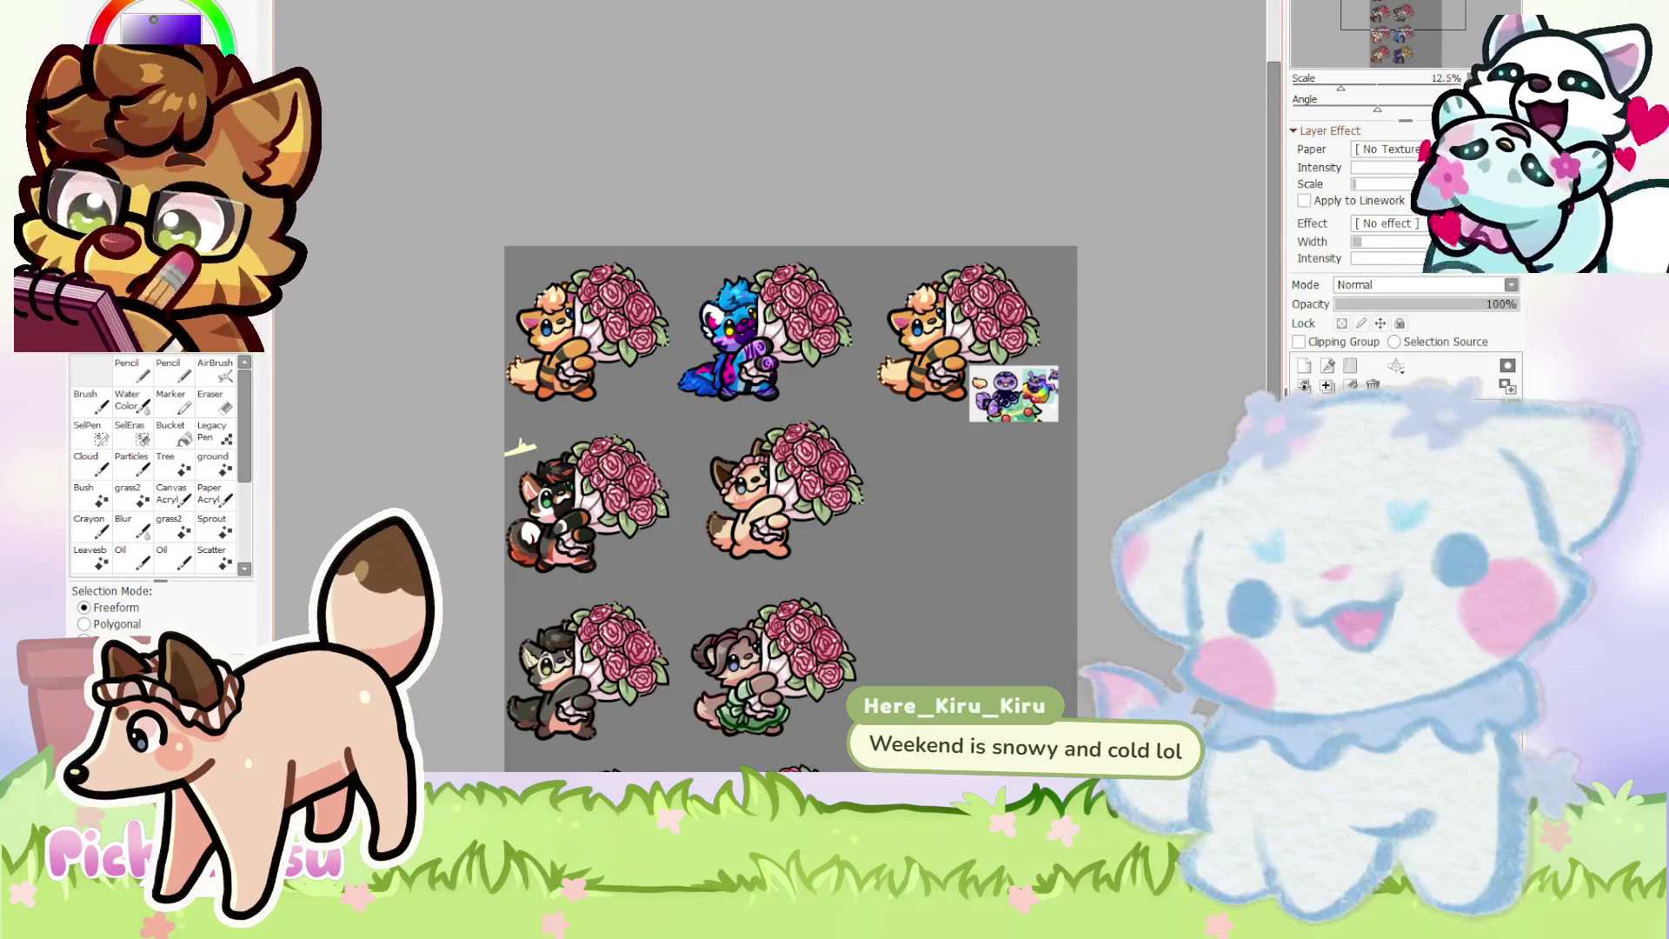
scroll(669, 520, up, 2)
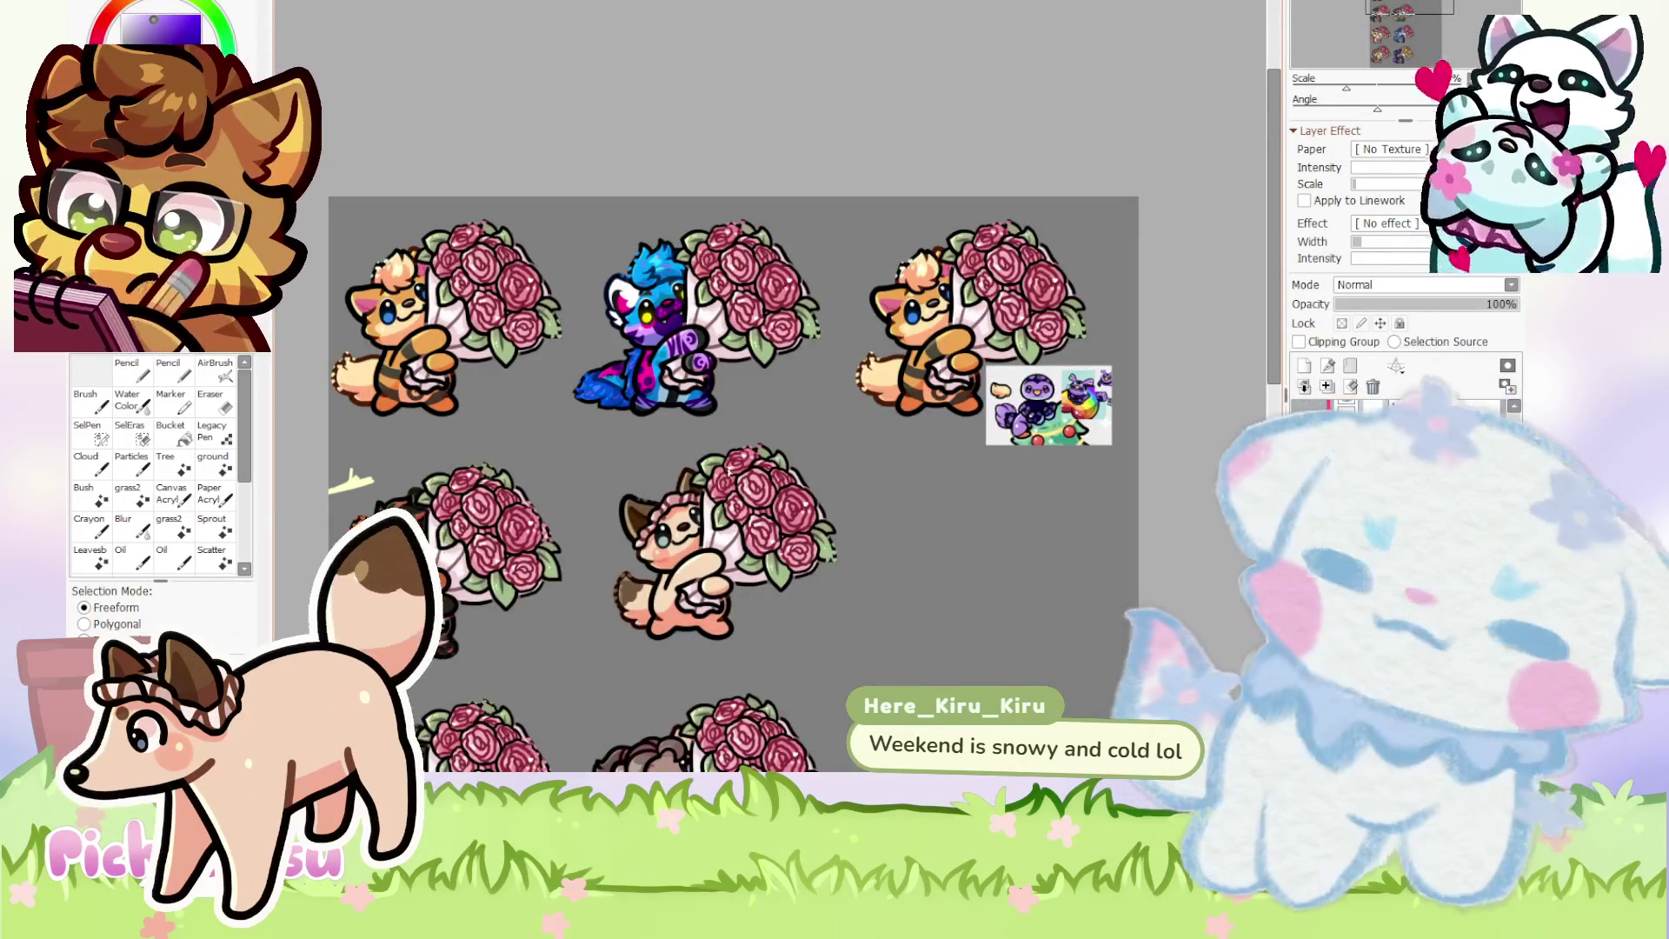
scroll(1150, 344, up, 5)
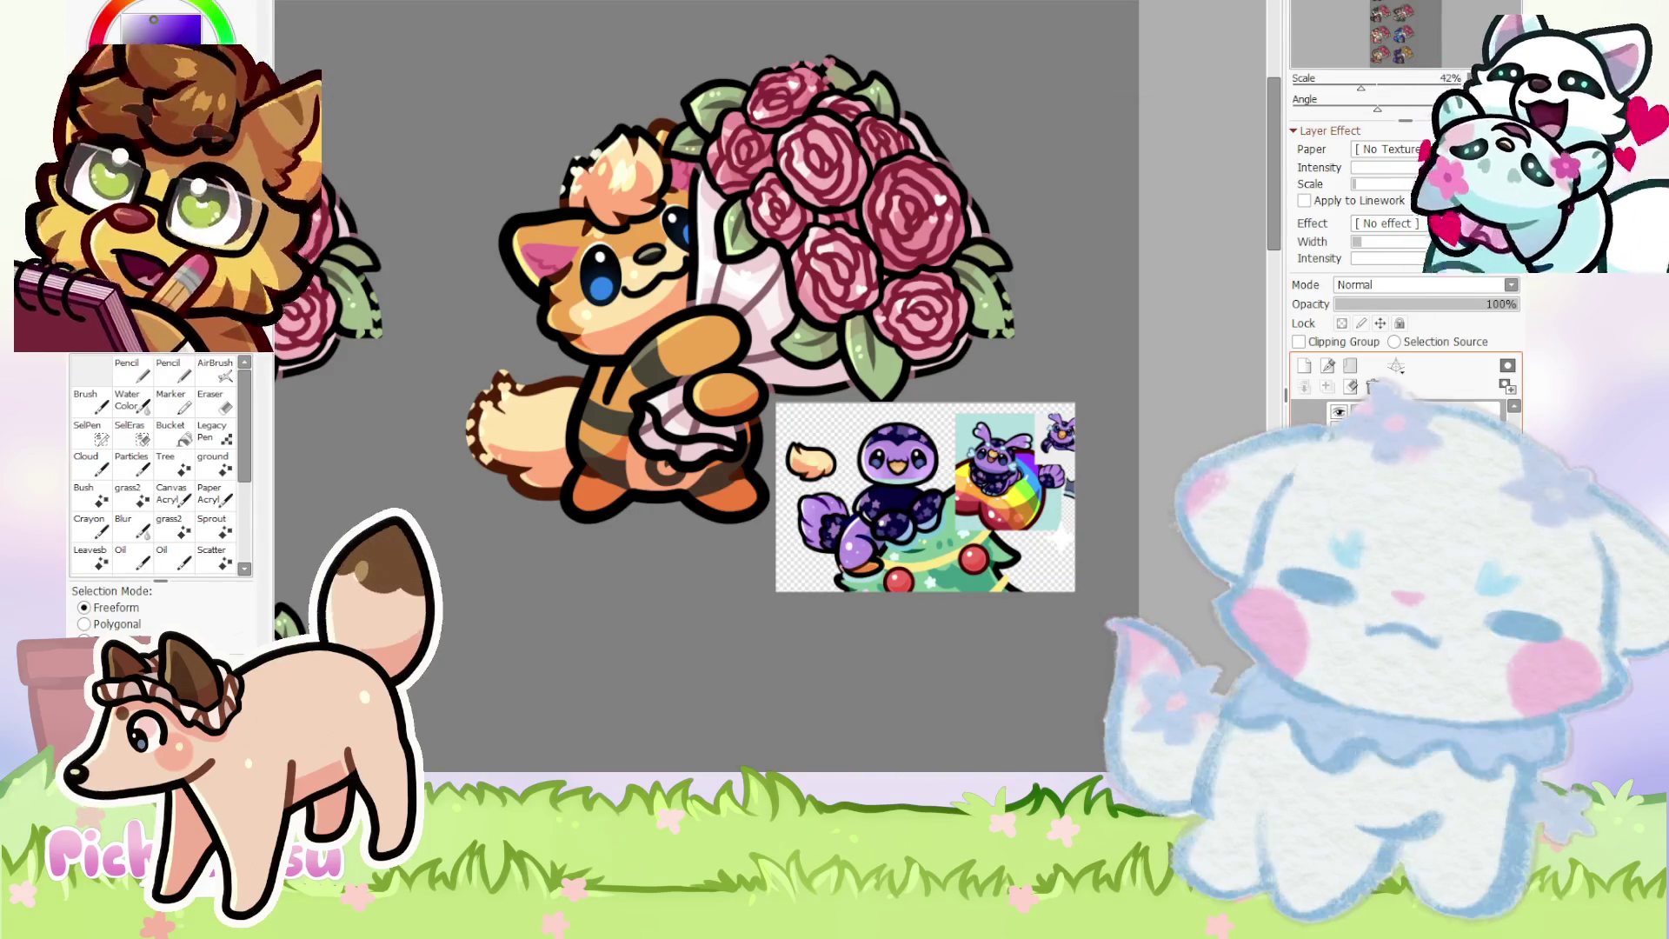
- Hide the fox's head-tuft layer, select another layer, and delete the tuft layer
scroll(769, 414, down, 1)
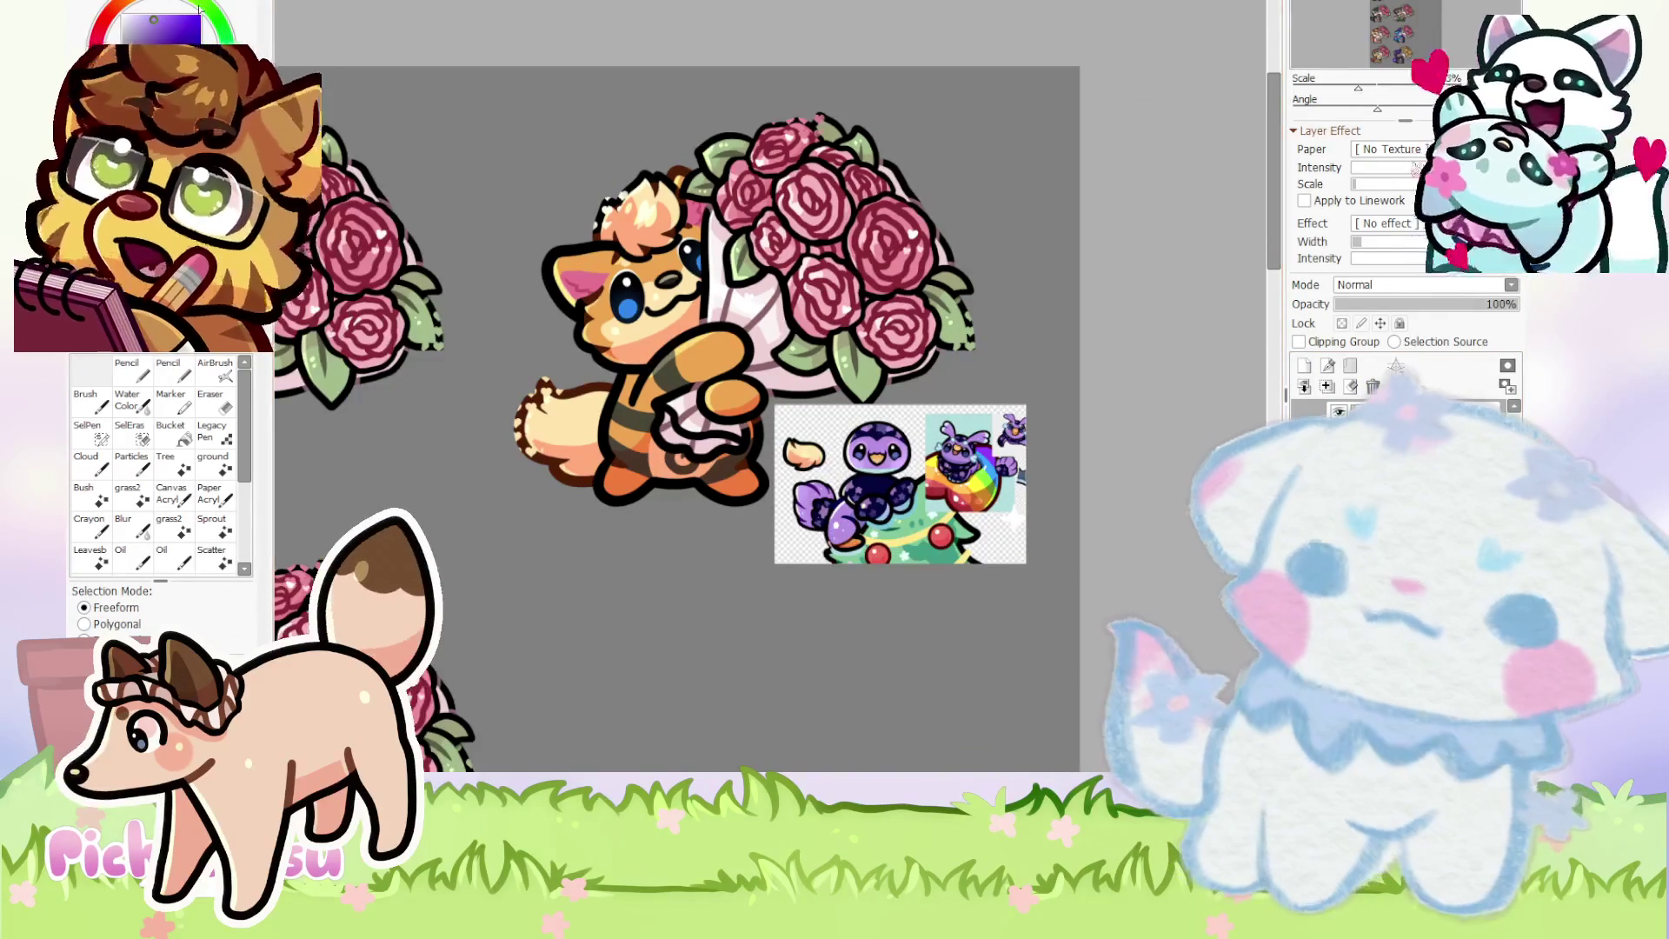
scroll(600, 170, up, 2)
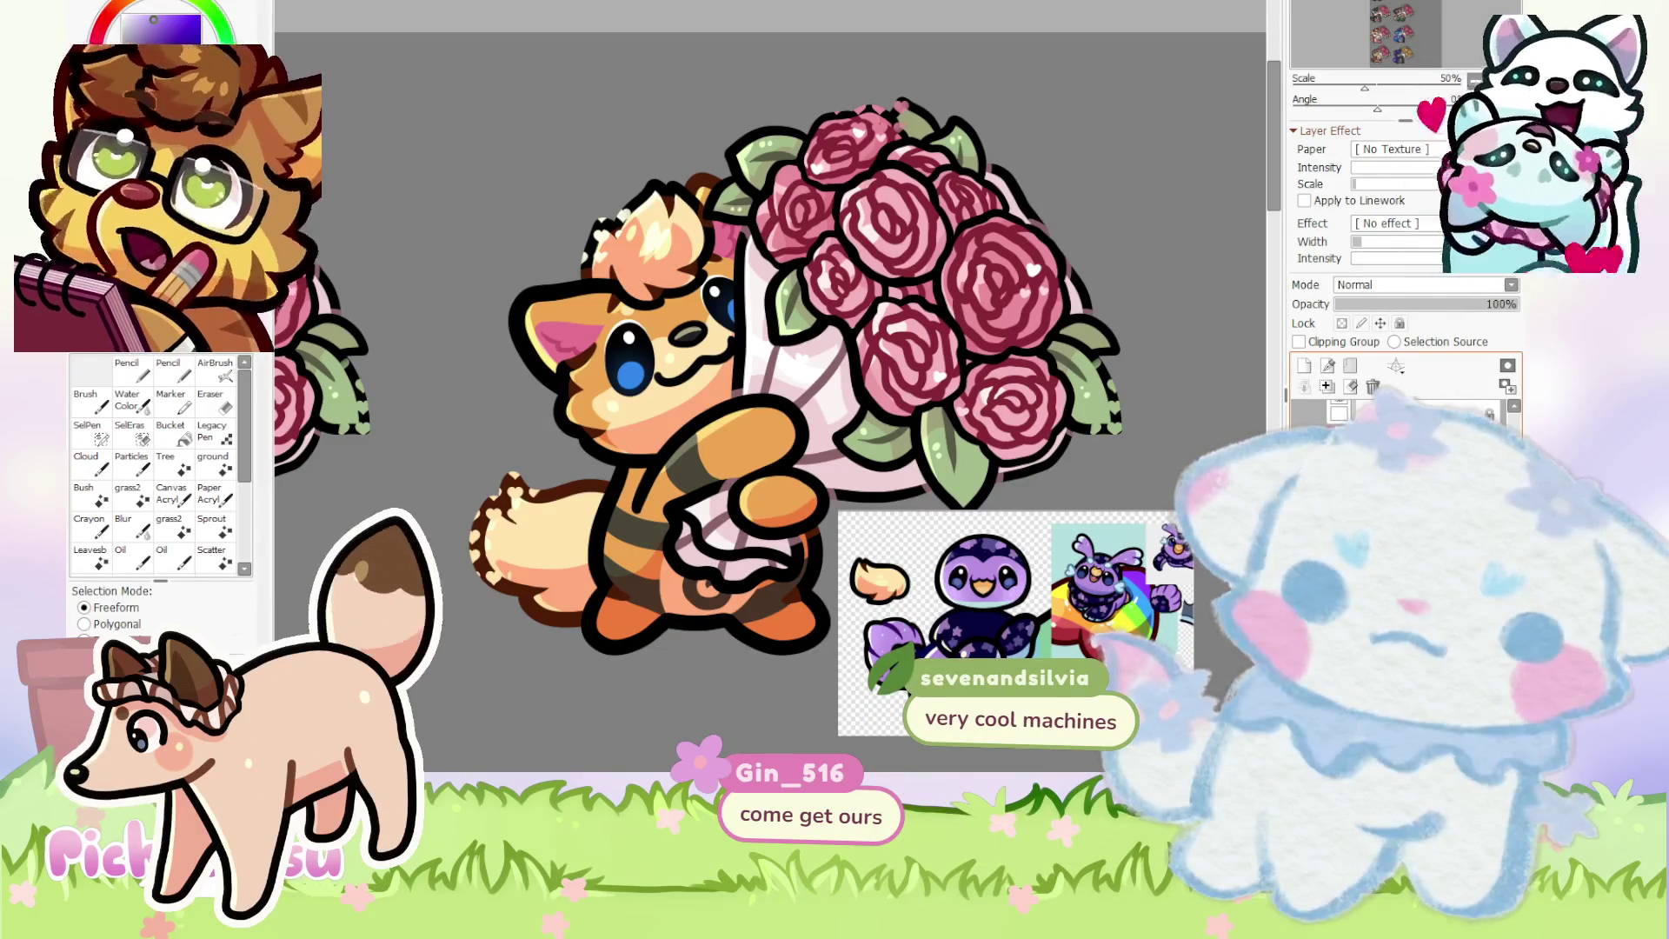
click(1372, 384)
scroll(715, 351, down, 2)
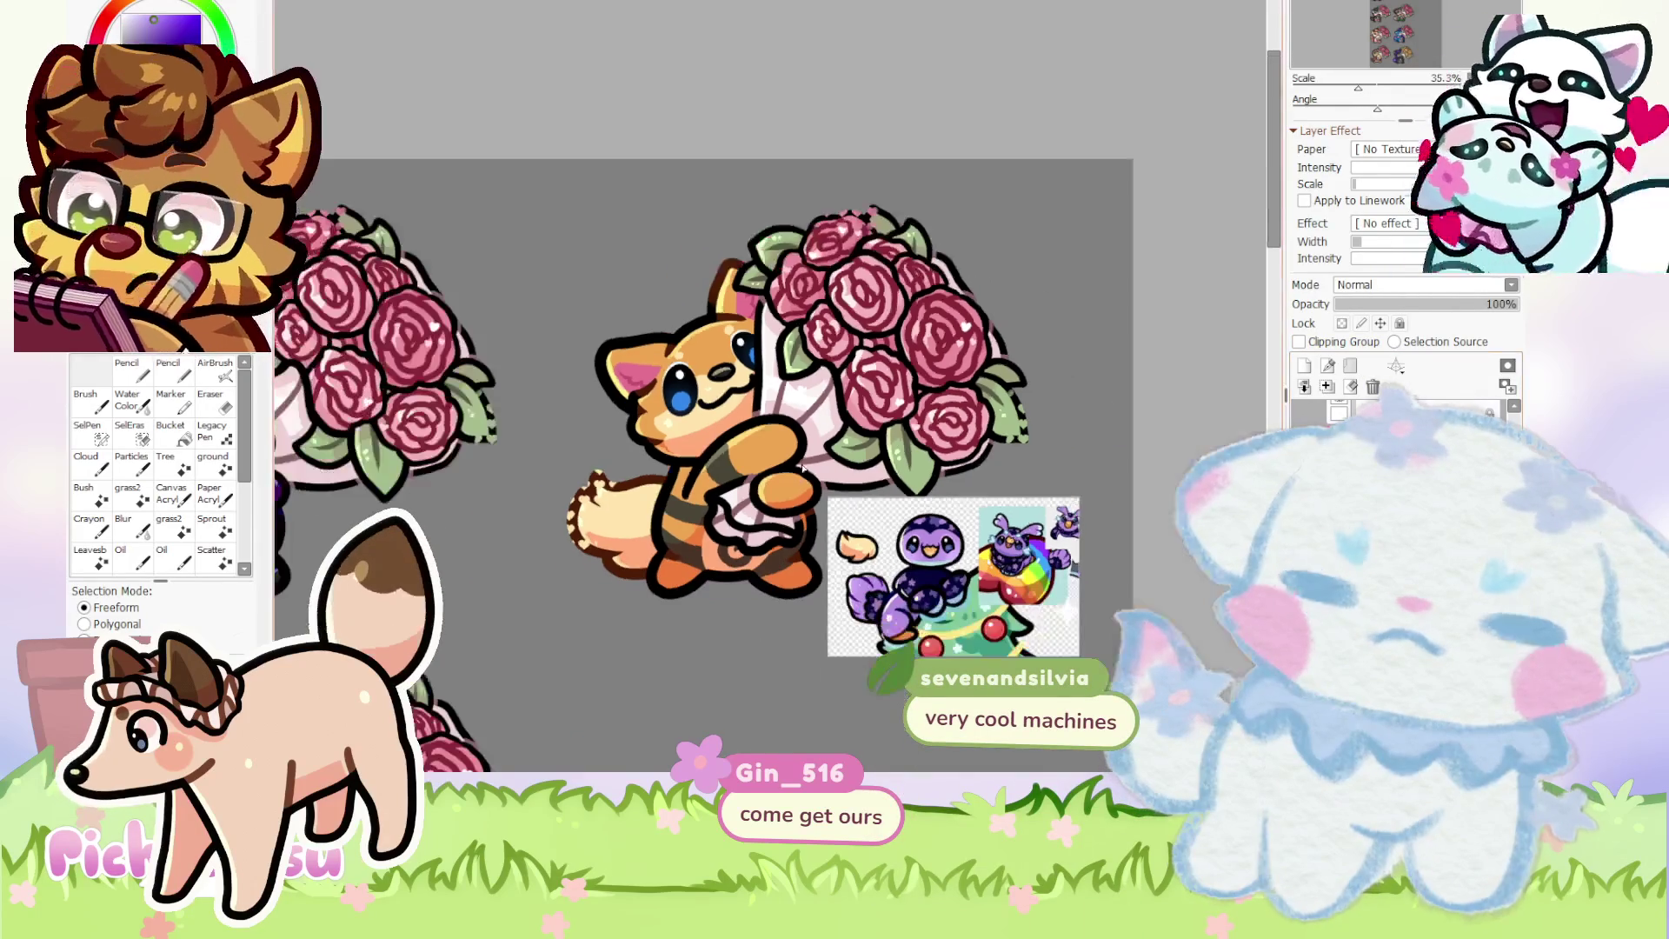
ctrl+click(663, 349)
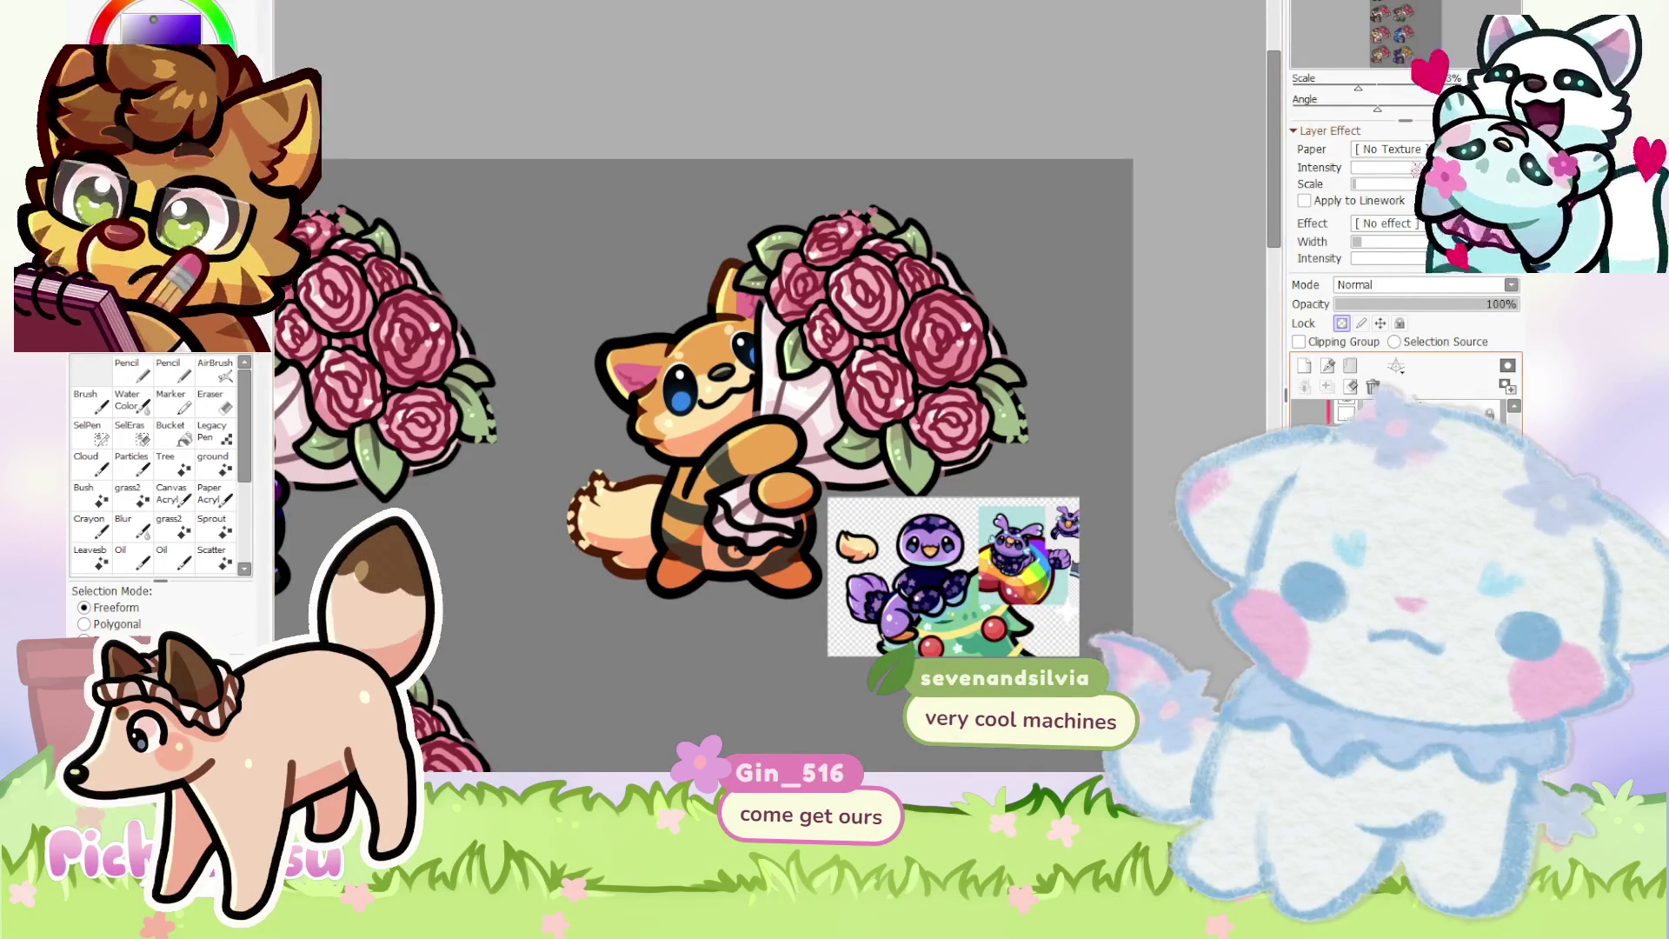
click(1372, 386)
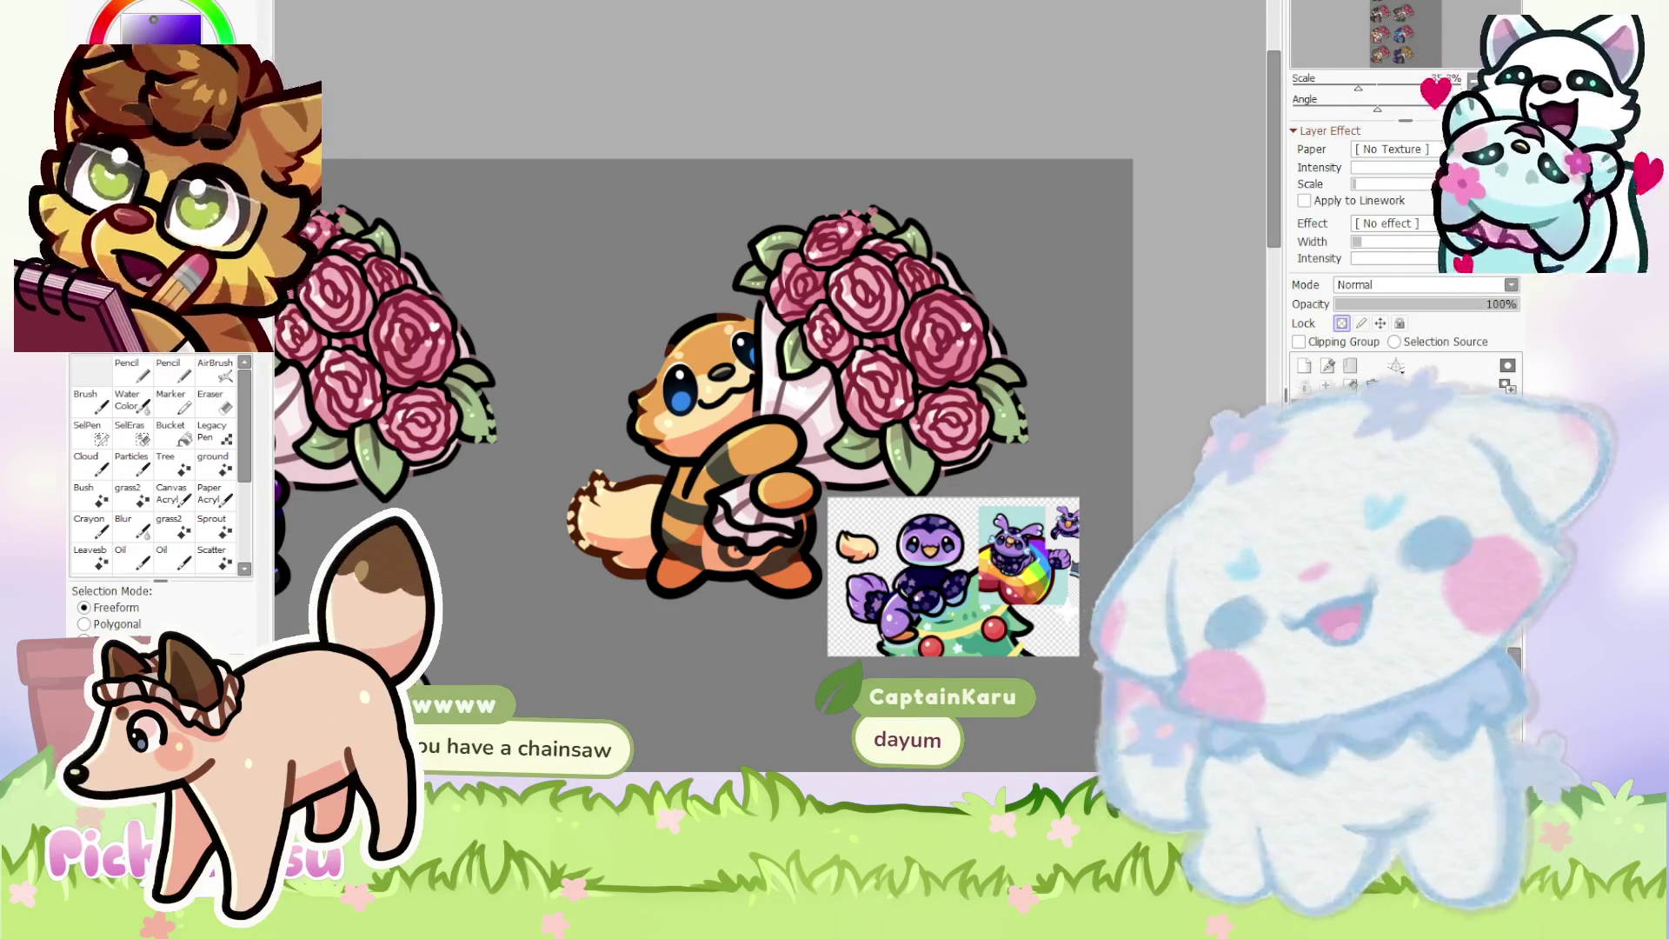
- Zoom out from the finished orange fox to see more of the sheet
key(ctrl+minus)
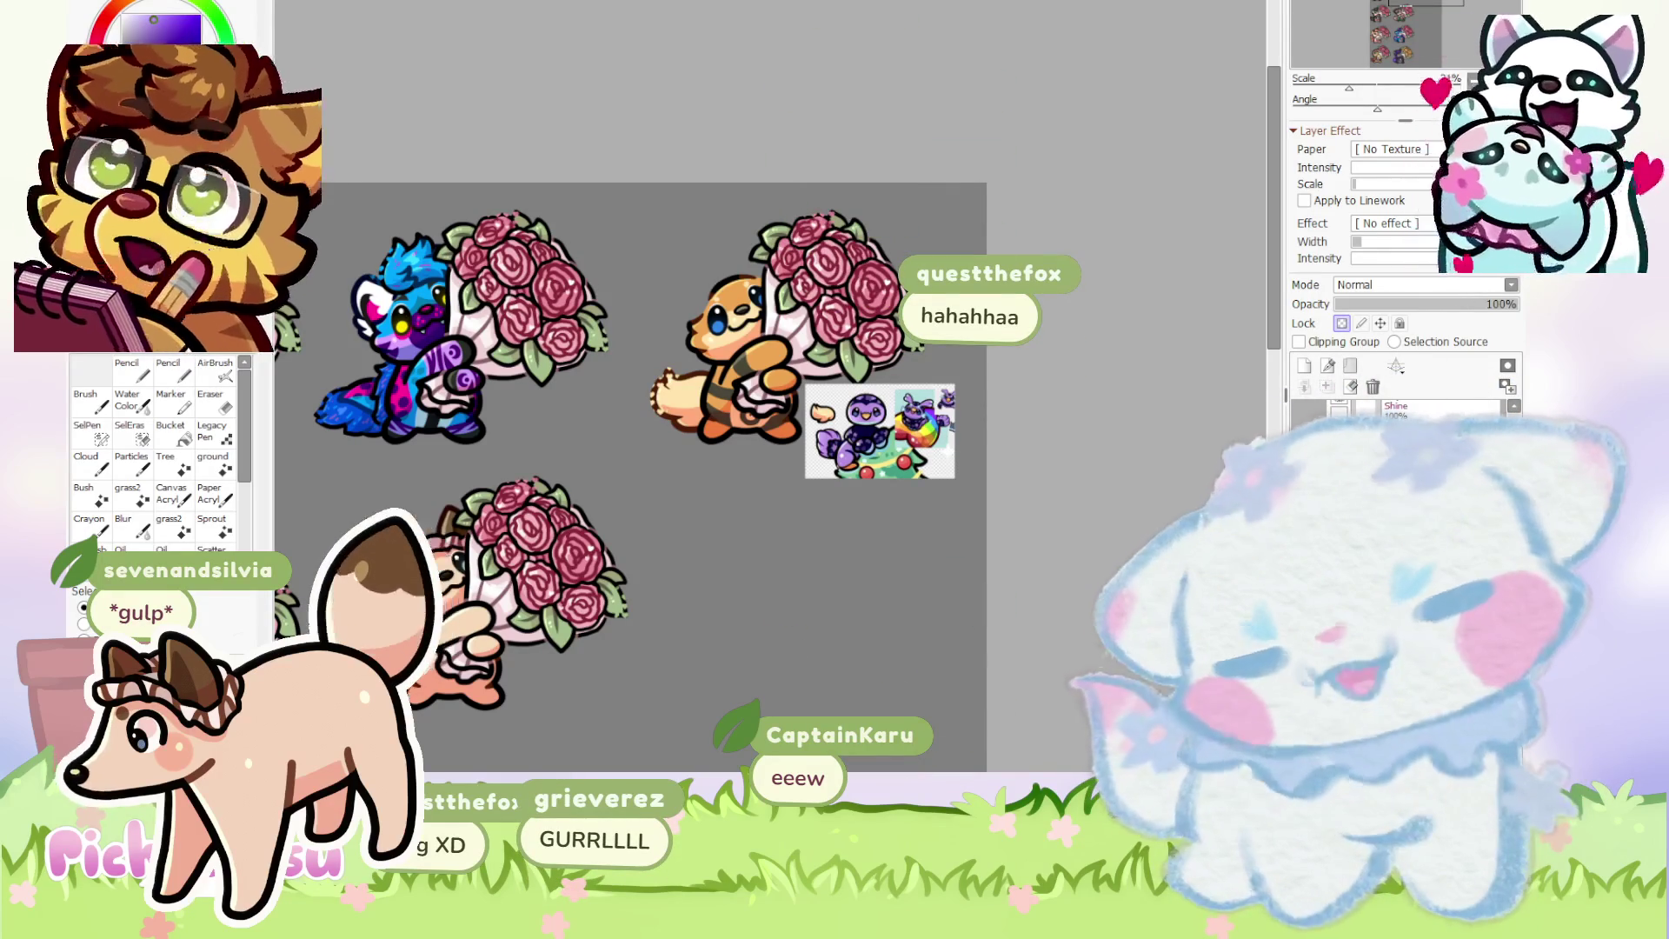
- Switch over to the other open document
key(ctrl+Tab)
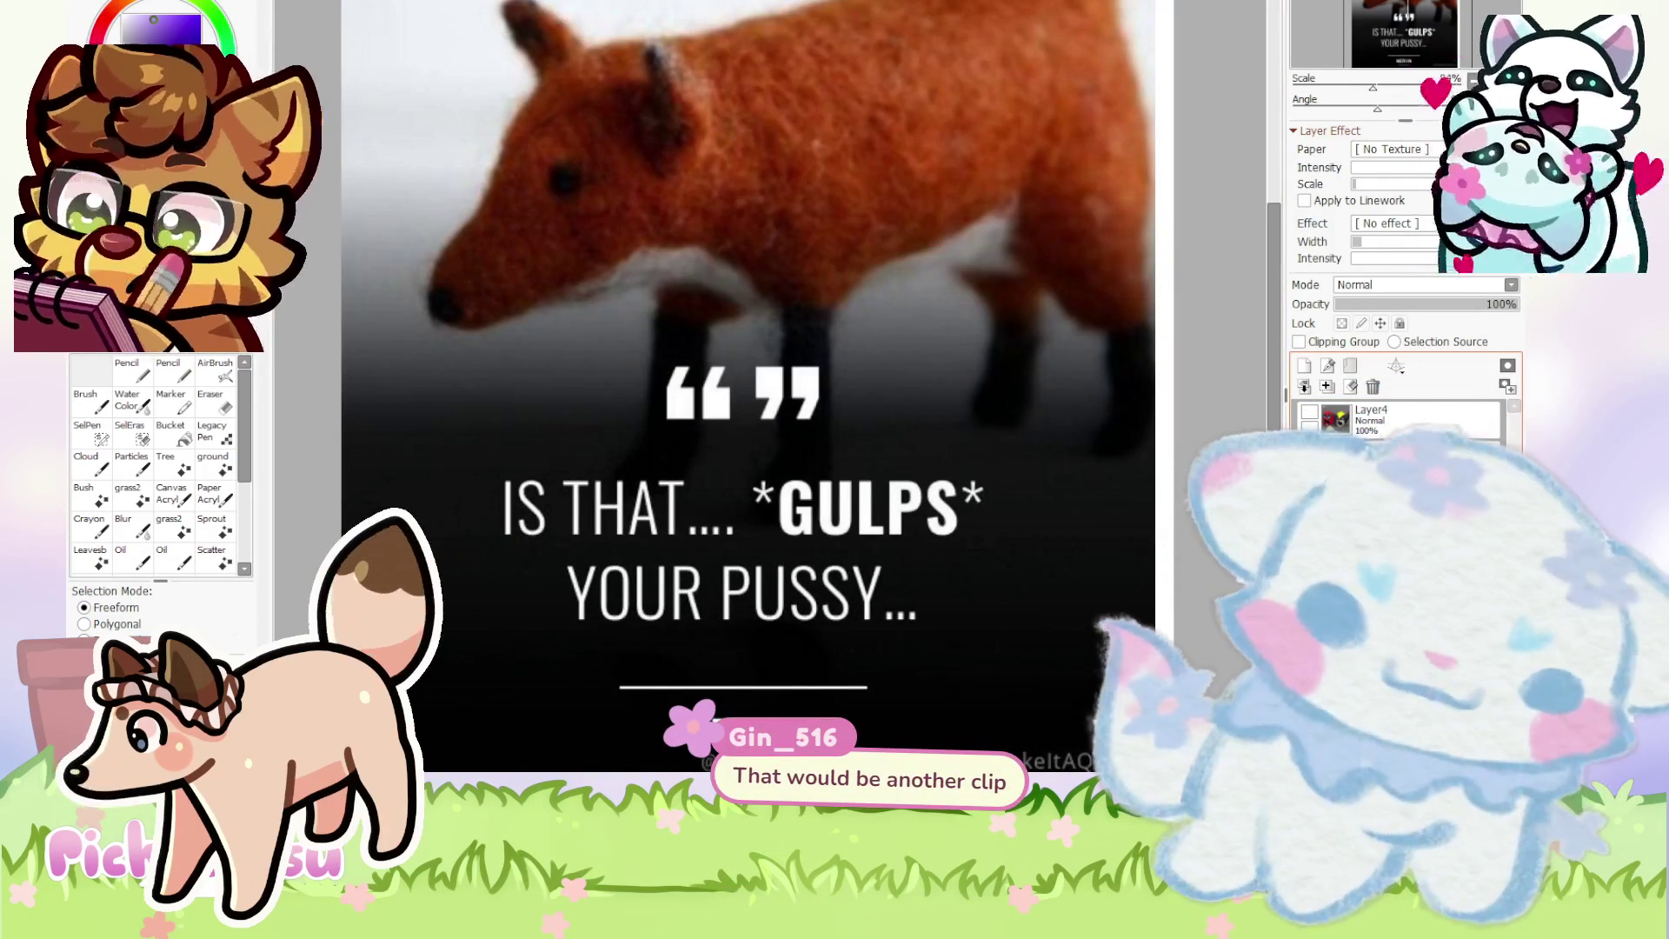
- Undo to remove the pasted fox photo from this document's canvas
key(ctrl+z)
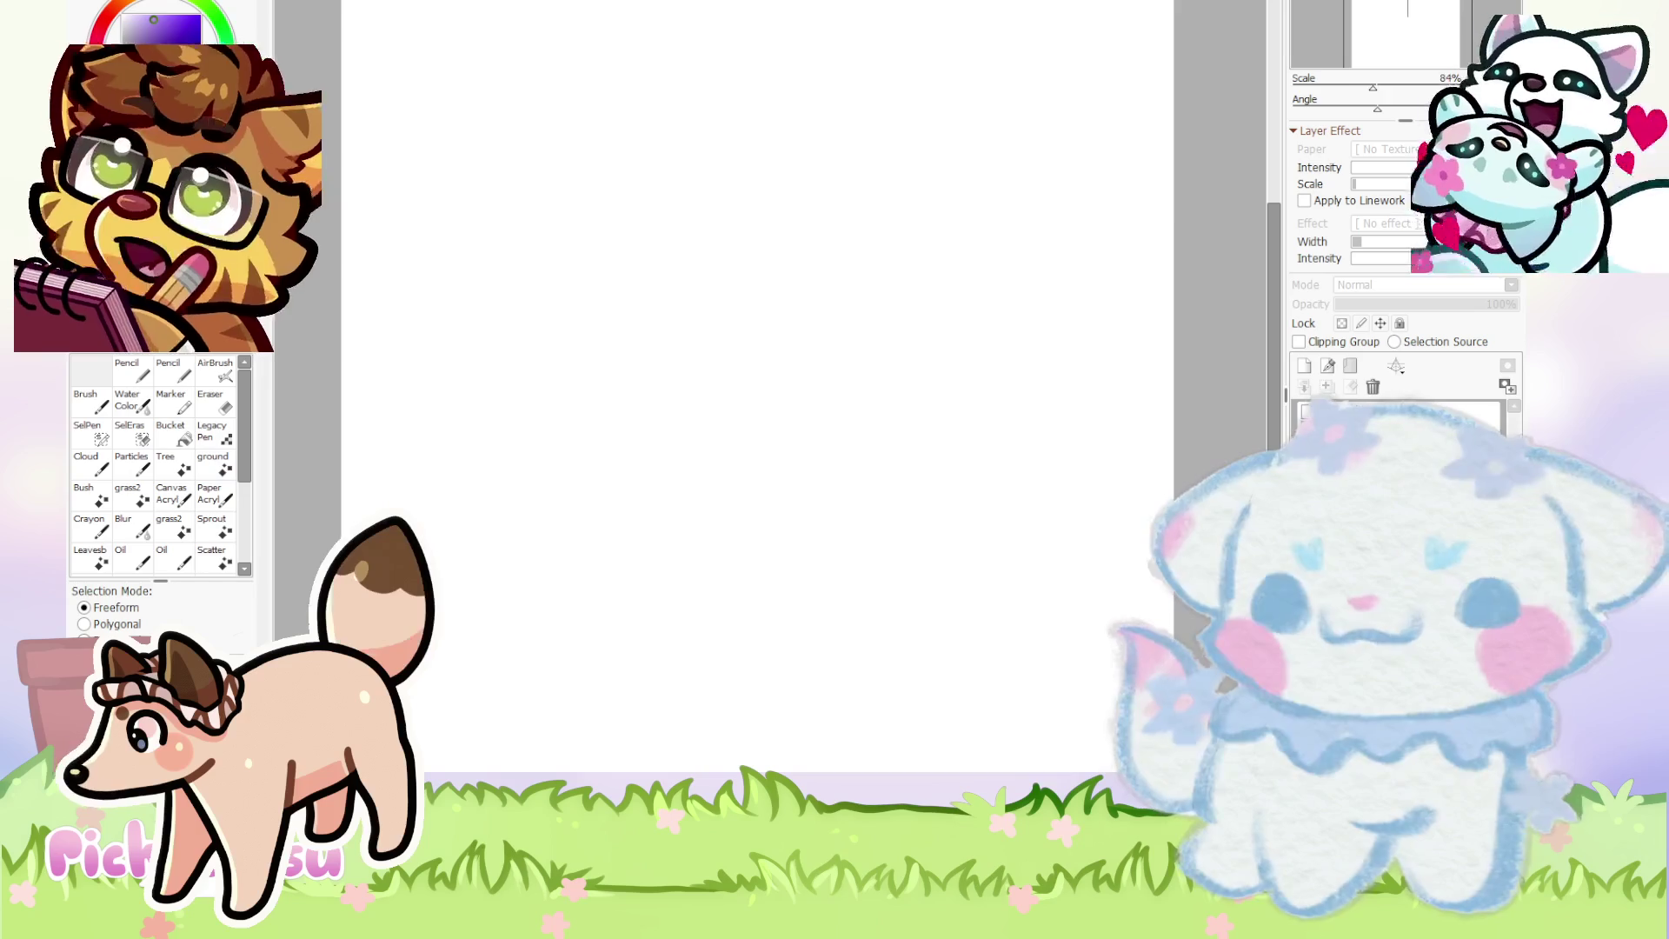
- Cycle through the open documents to the bouquet sheet and zoom and rotate onto the fox's ear
key(ctrl+Tab)
scroll(869, 624, down, 3)
scroll(874, 635, up, 2)
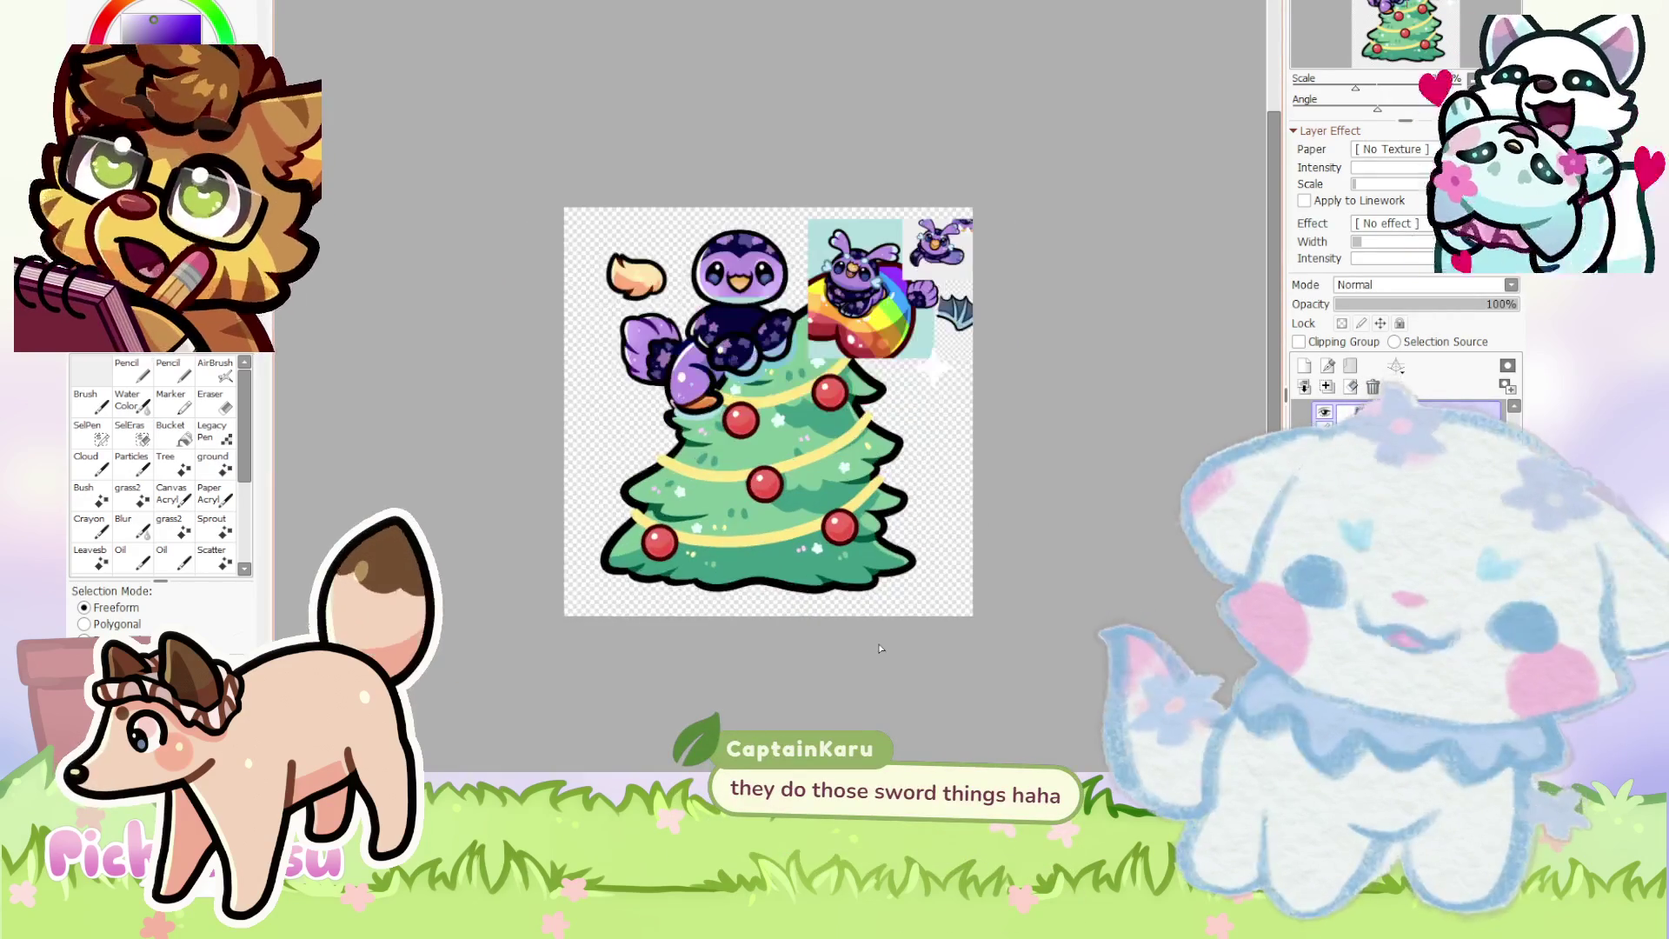
key(ctrl+Tab)
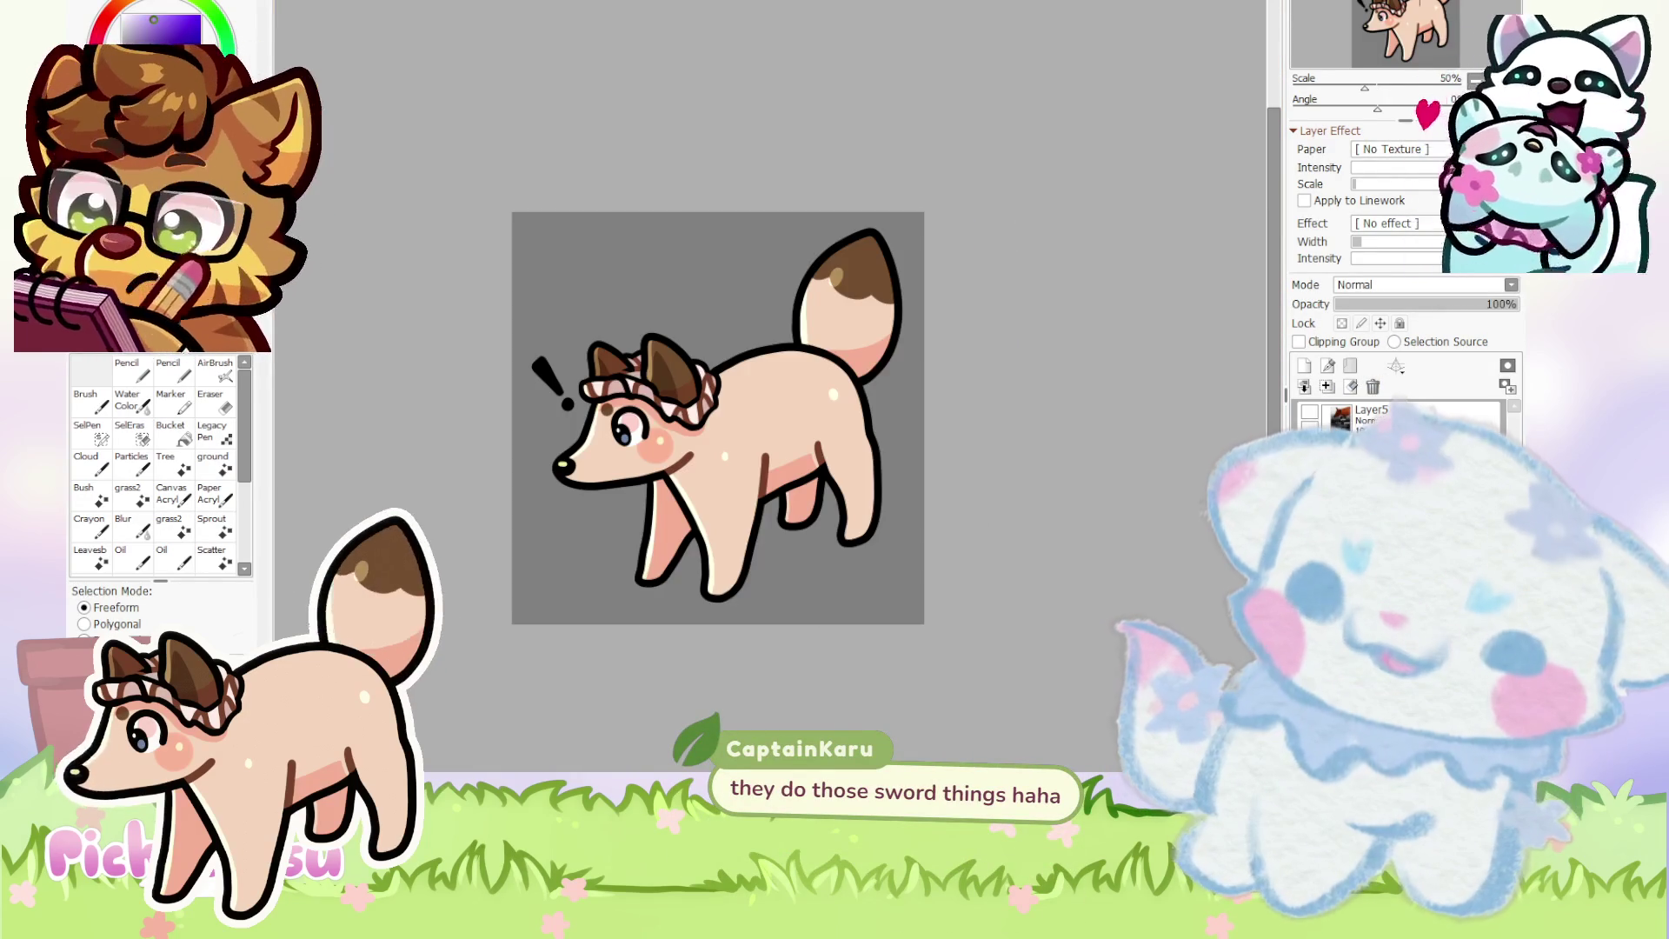
key(ctrl+Tab)
scroll(575, 582, up, 2)
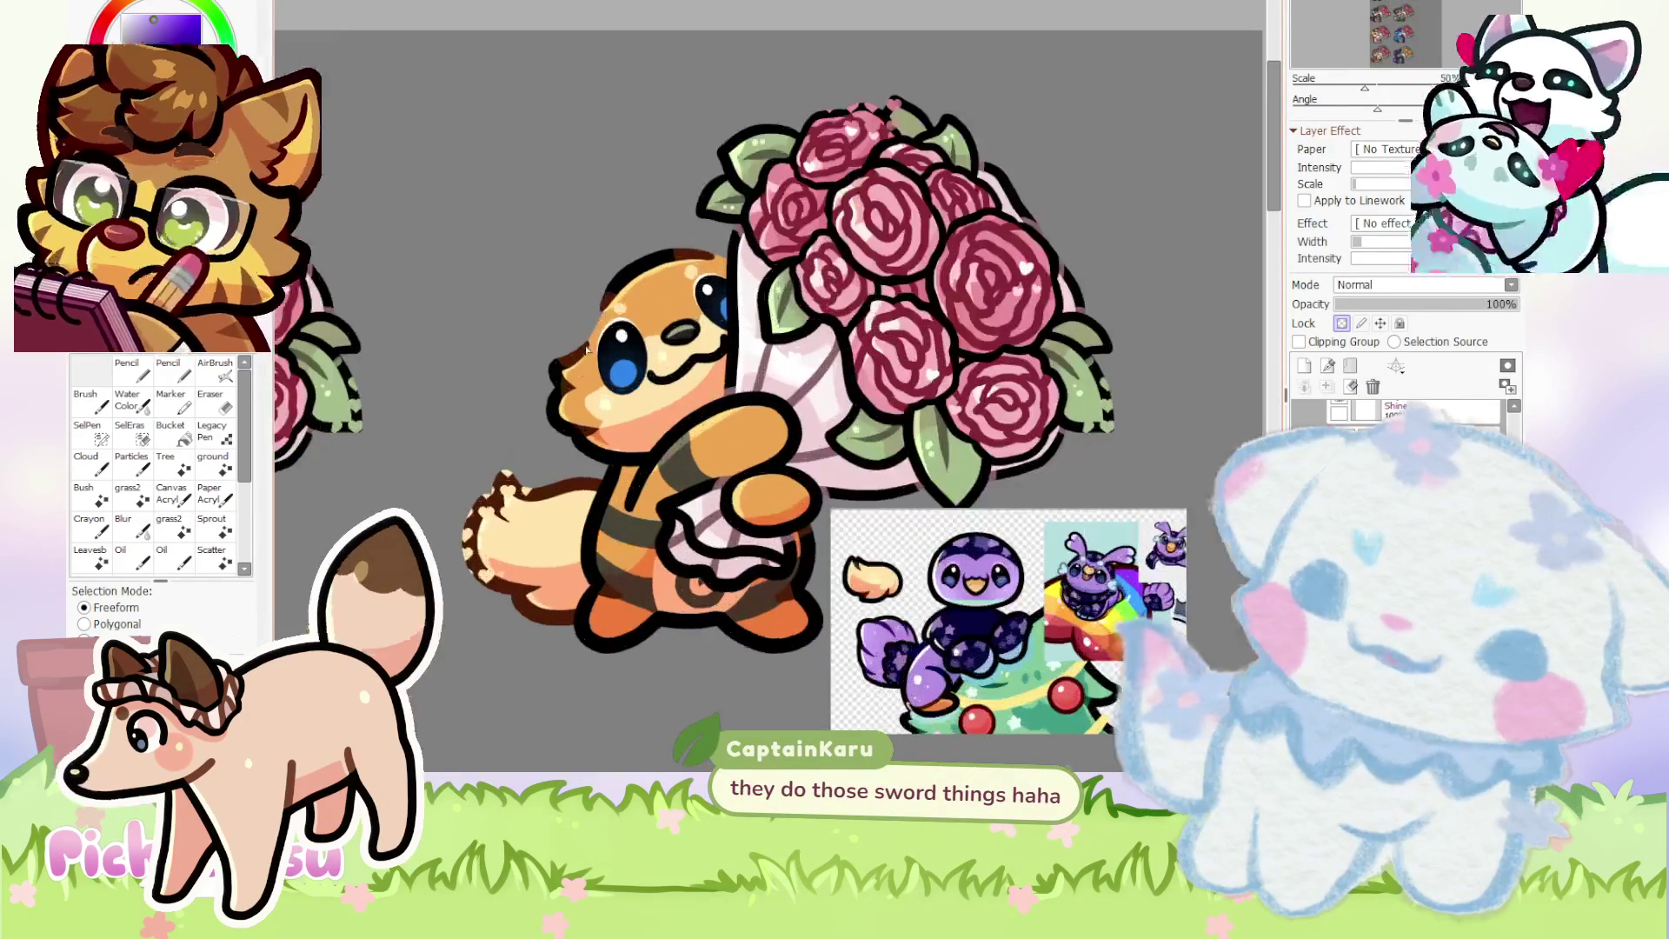
scroll(575, 581, up, 1)
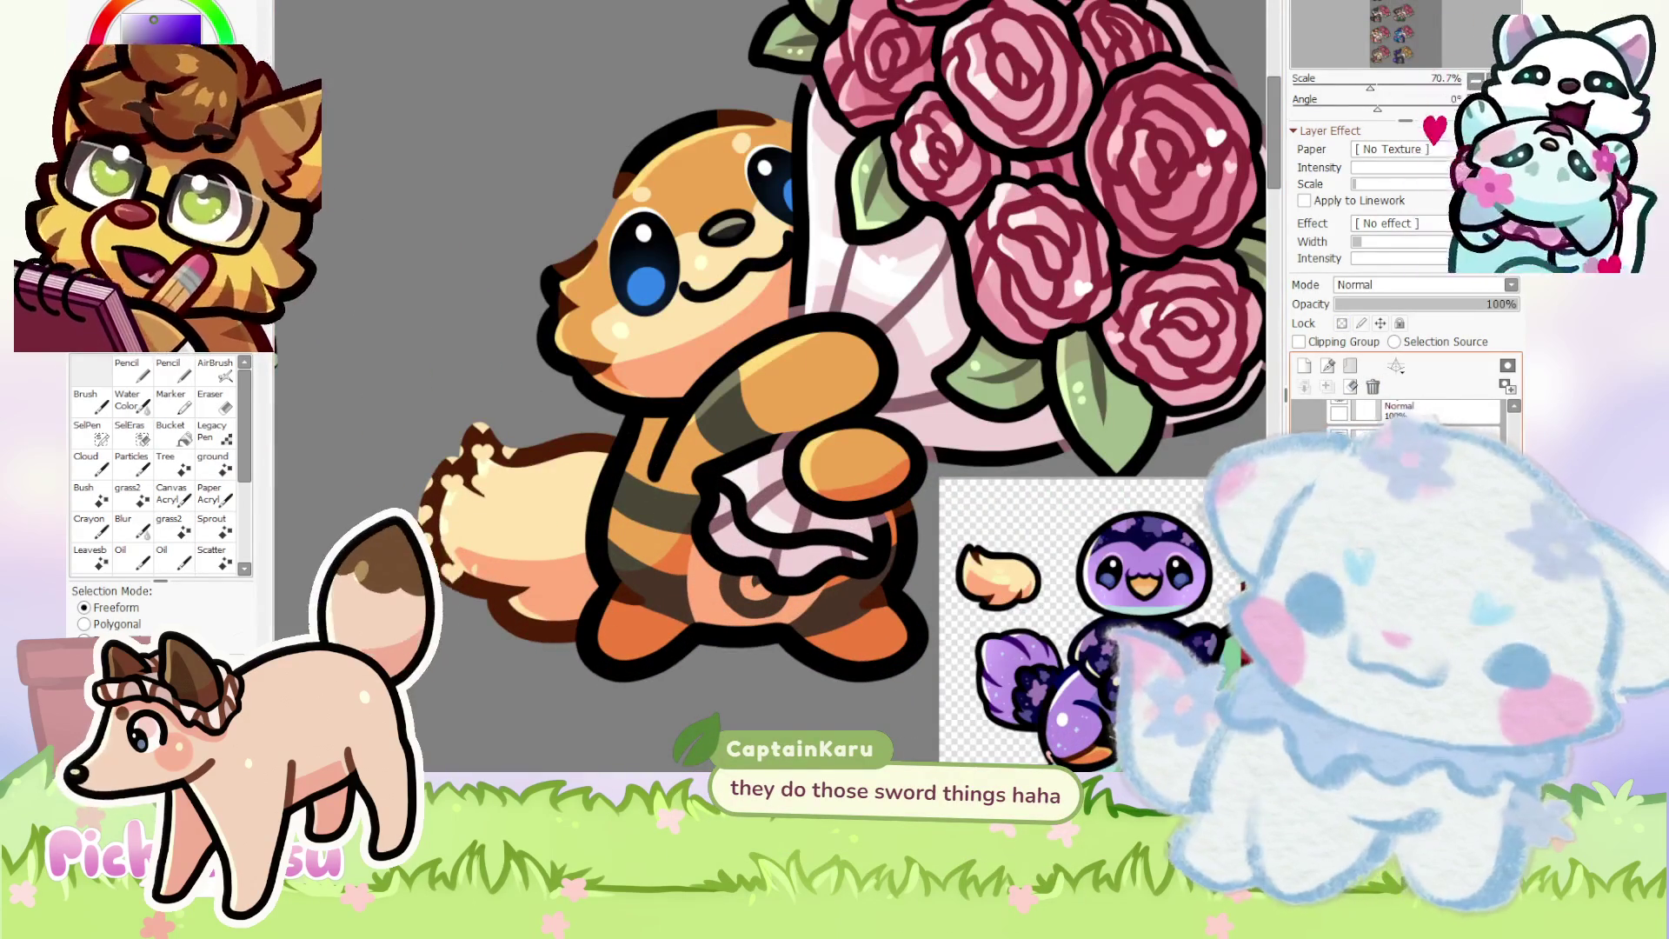
scroll(729, 466, down, 3)
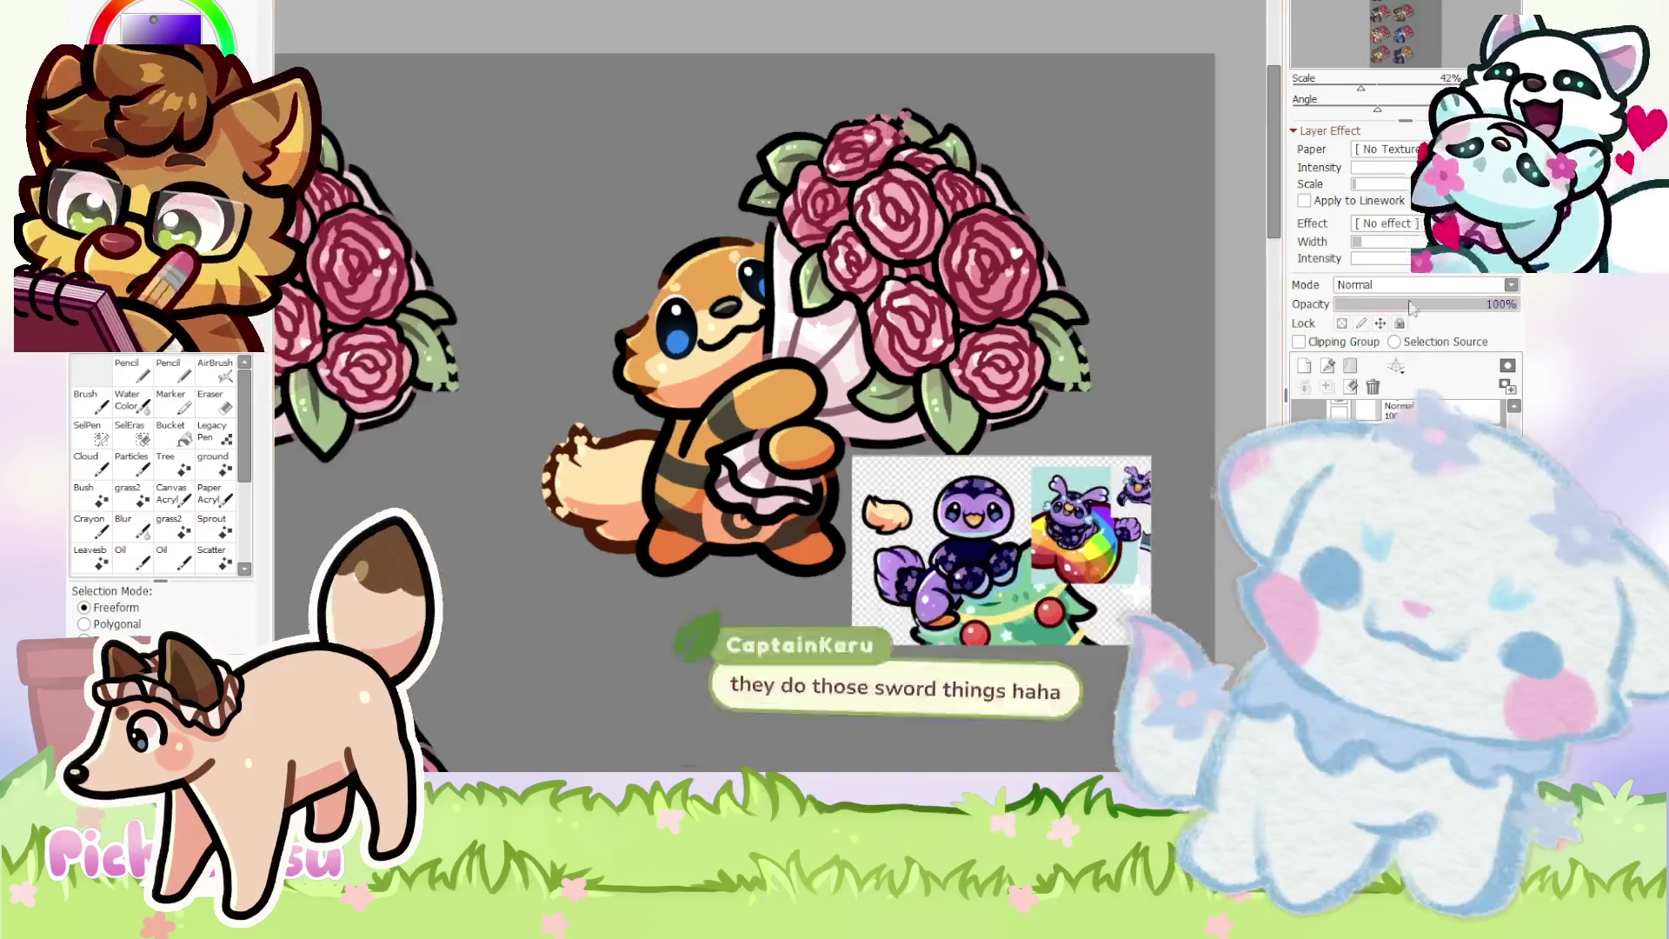
key(Delete)
key(Delete)
key(Delete)
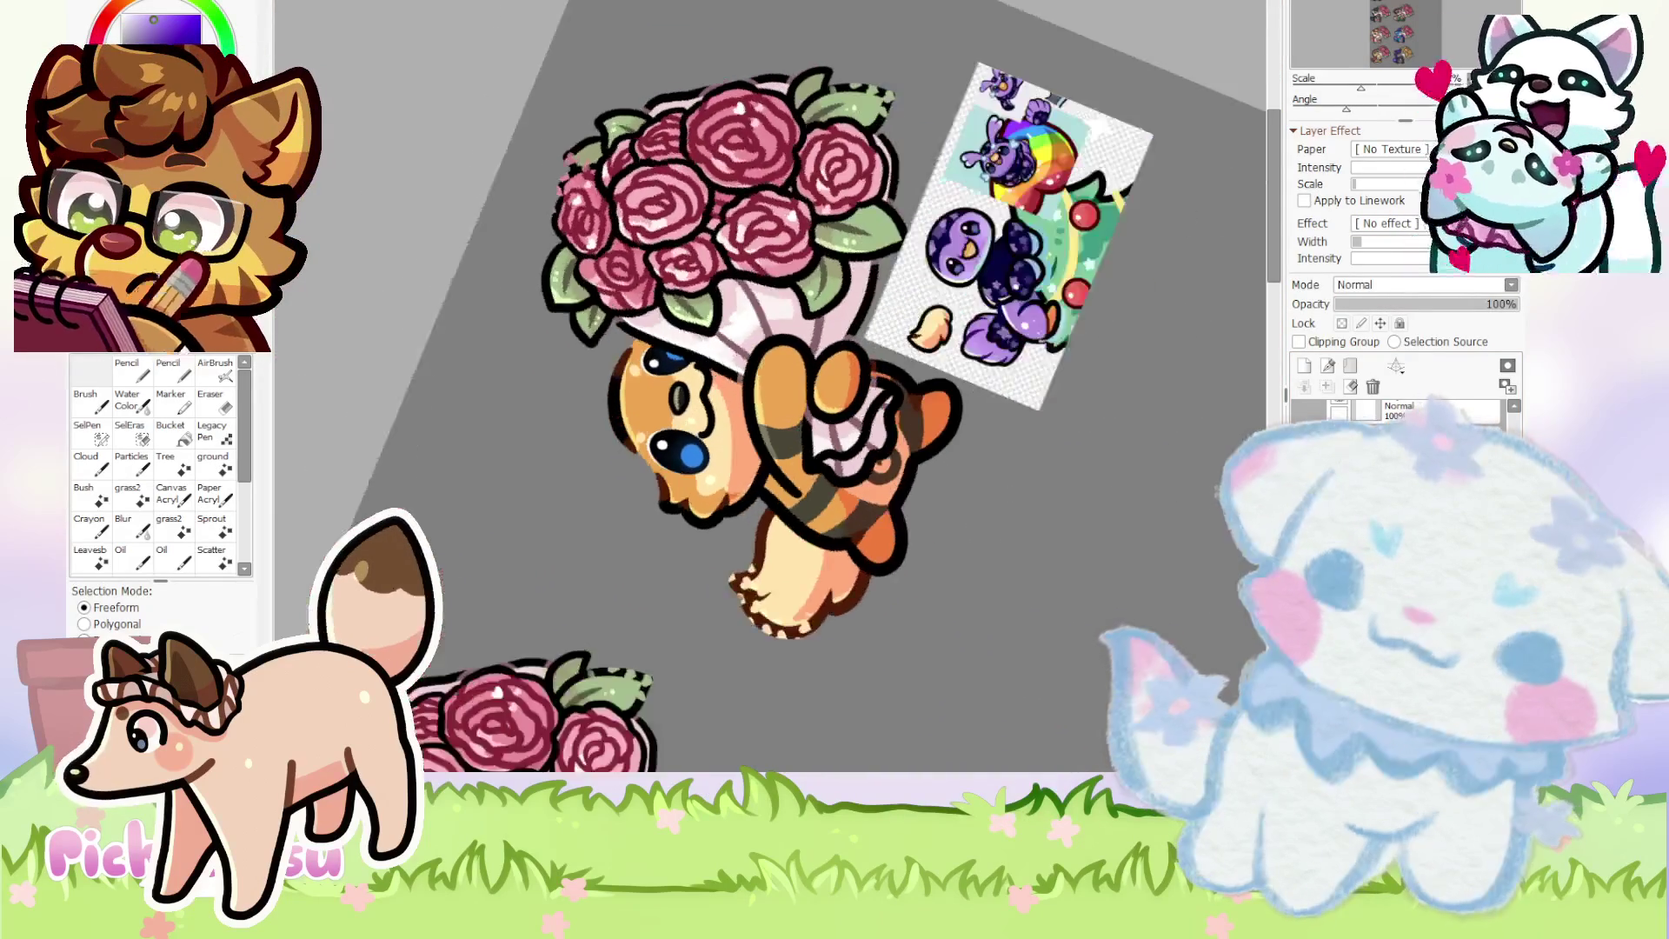
scroll(890, 390, up, 5)
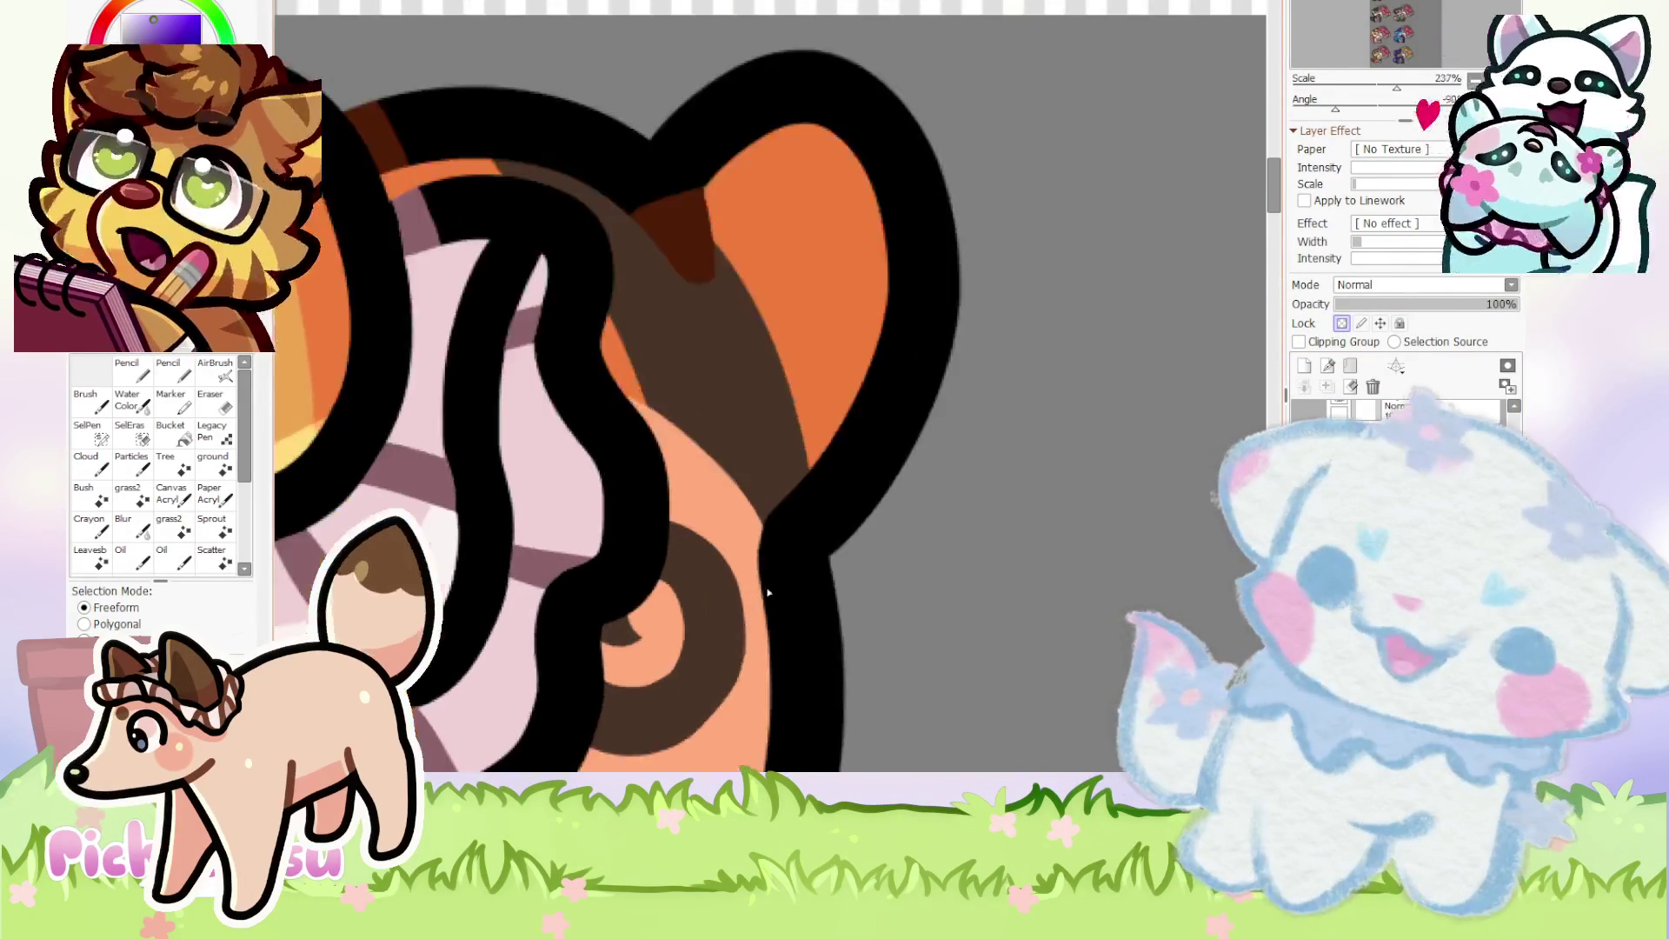
- With a large dark-brown pencil, paint a wide shaded band down the fox's ear
scroll(850, 395, up, 2)
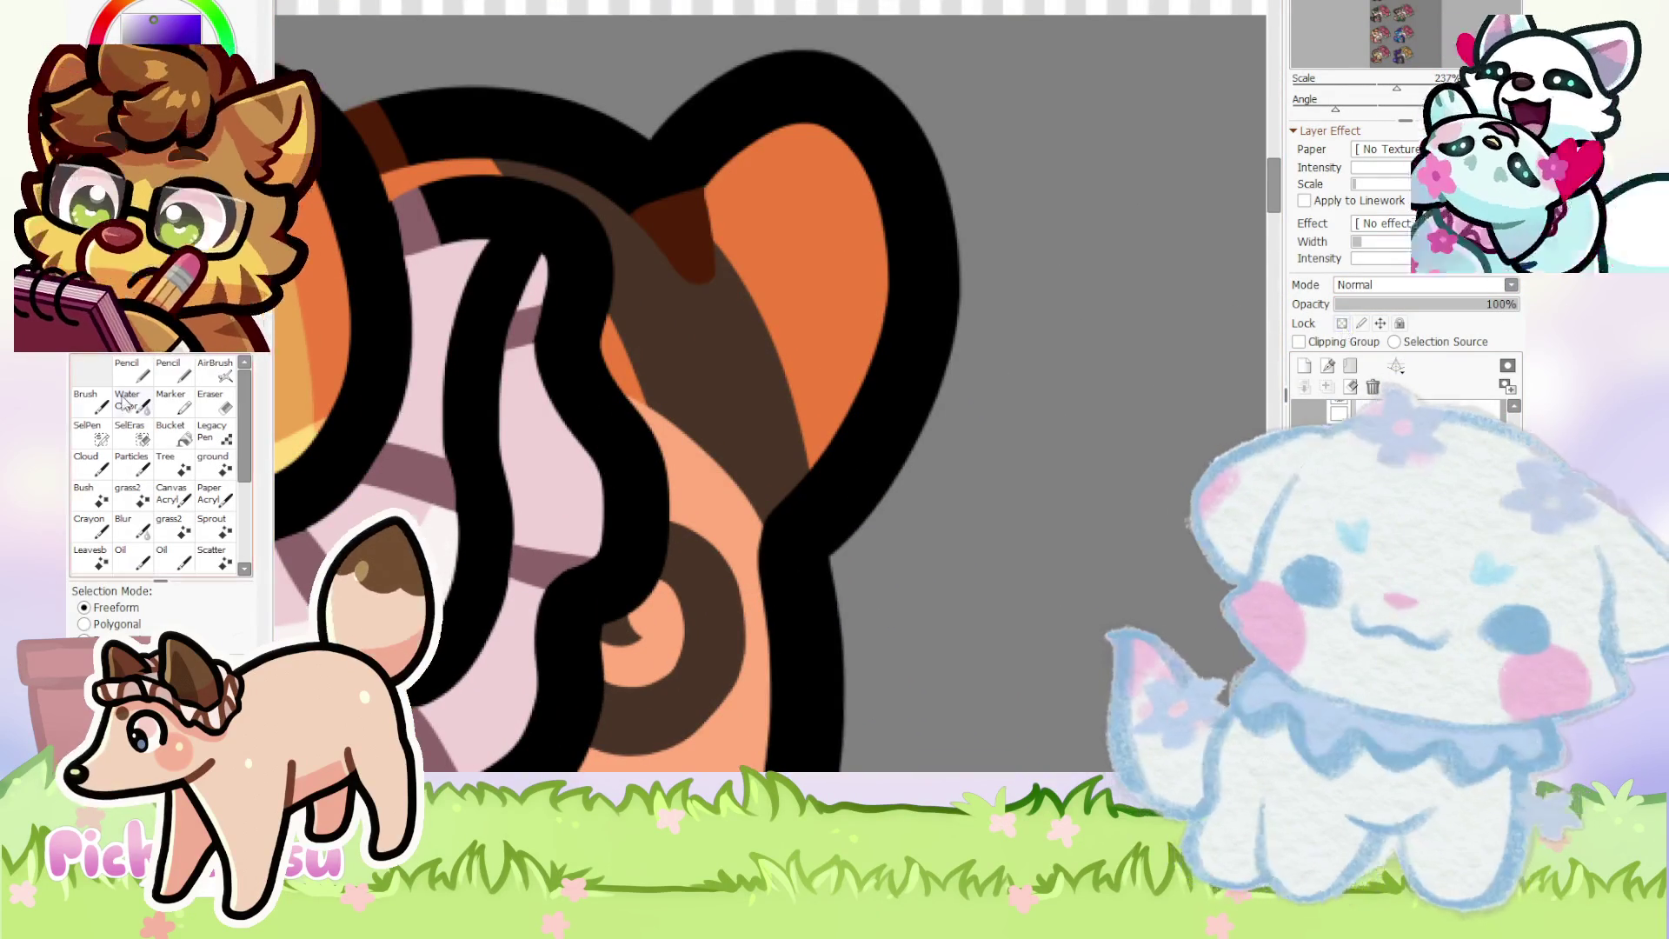
key(n)
alt+click(770, 387)
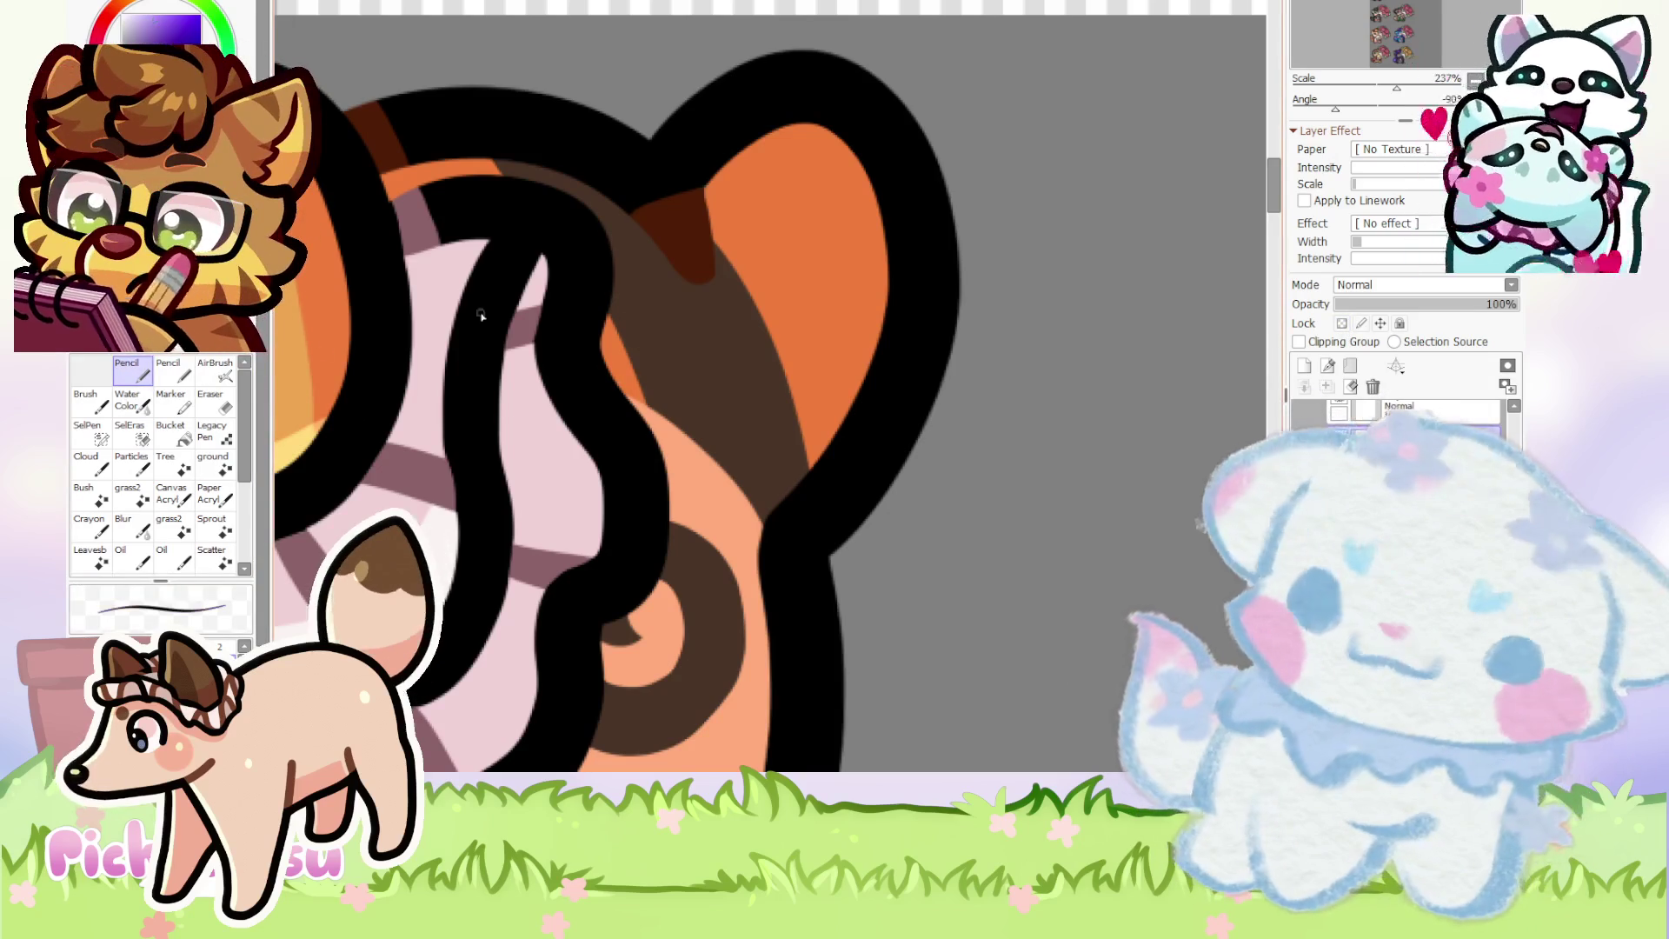
key(bracketright)
scroll(652, 306, up, 1)
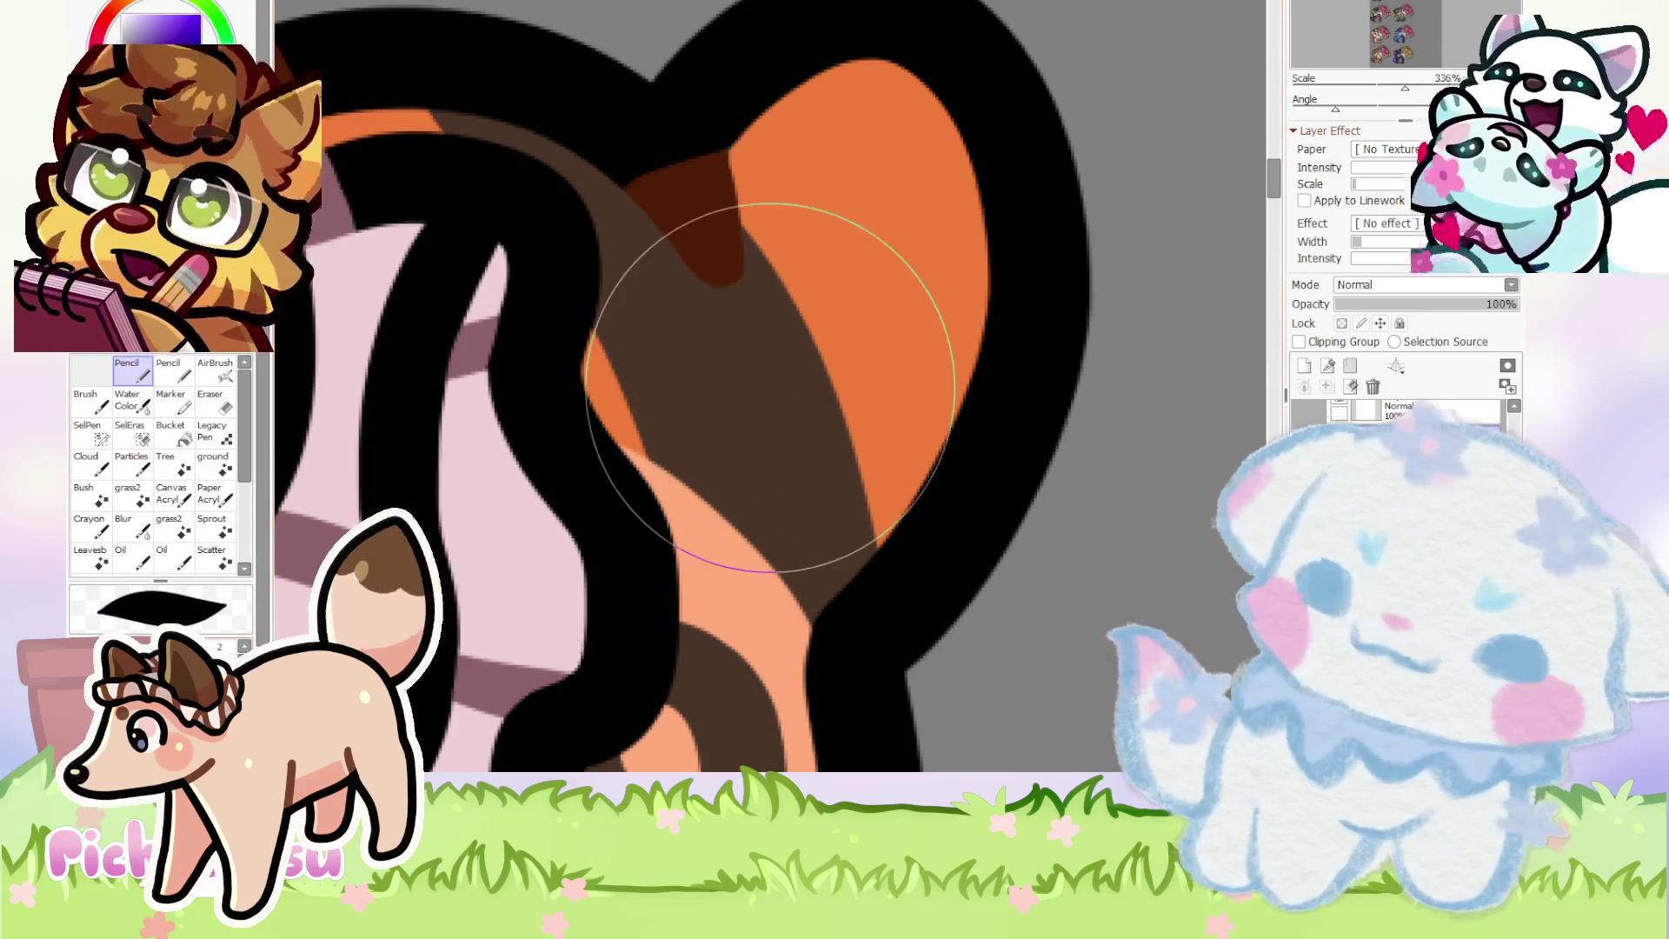
alt+click(695, 200)
drag(652, 168, 827, 641)
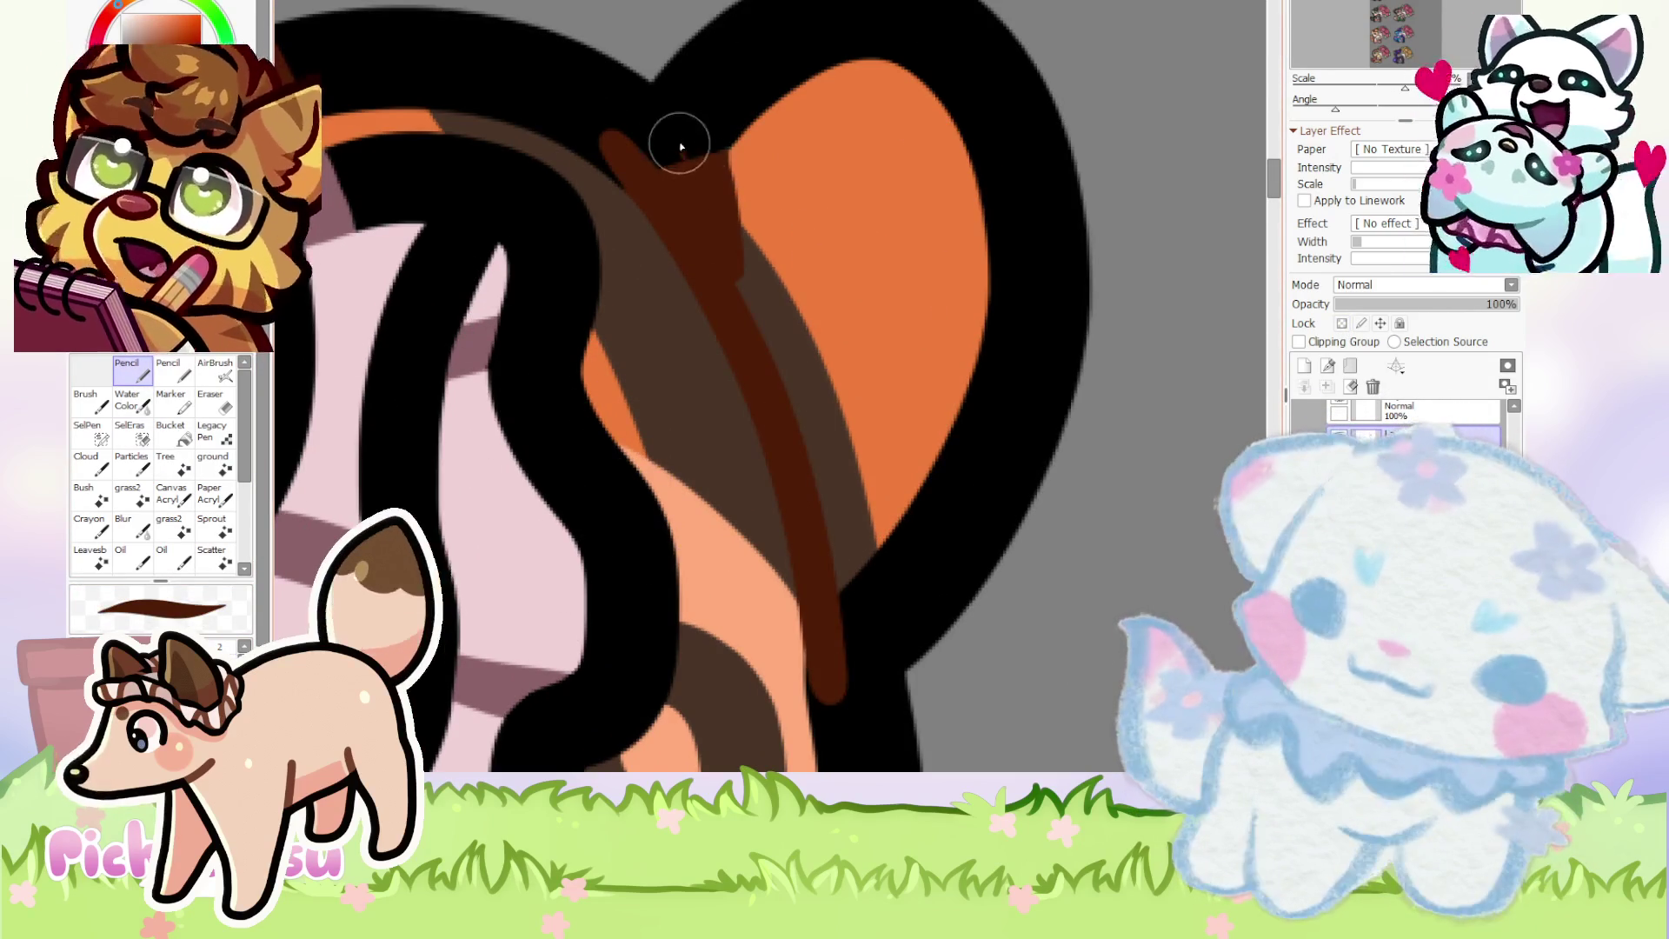
drag(682, 148, 857, 609)
mouse_move(656, 157)
mouse_down()
mouse_move(794, 414)
mouse_move(848, 687)
mouse_up()
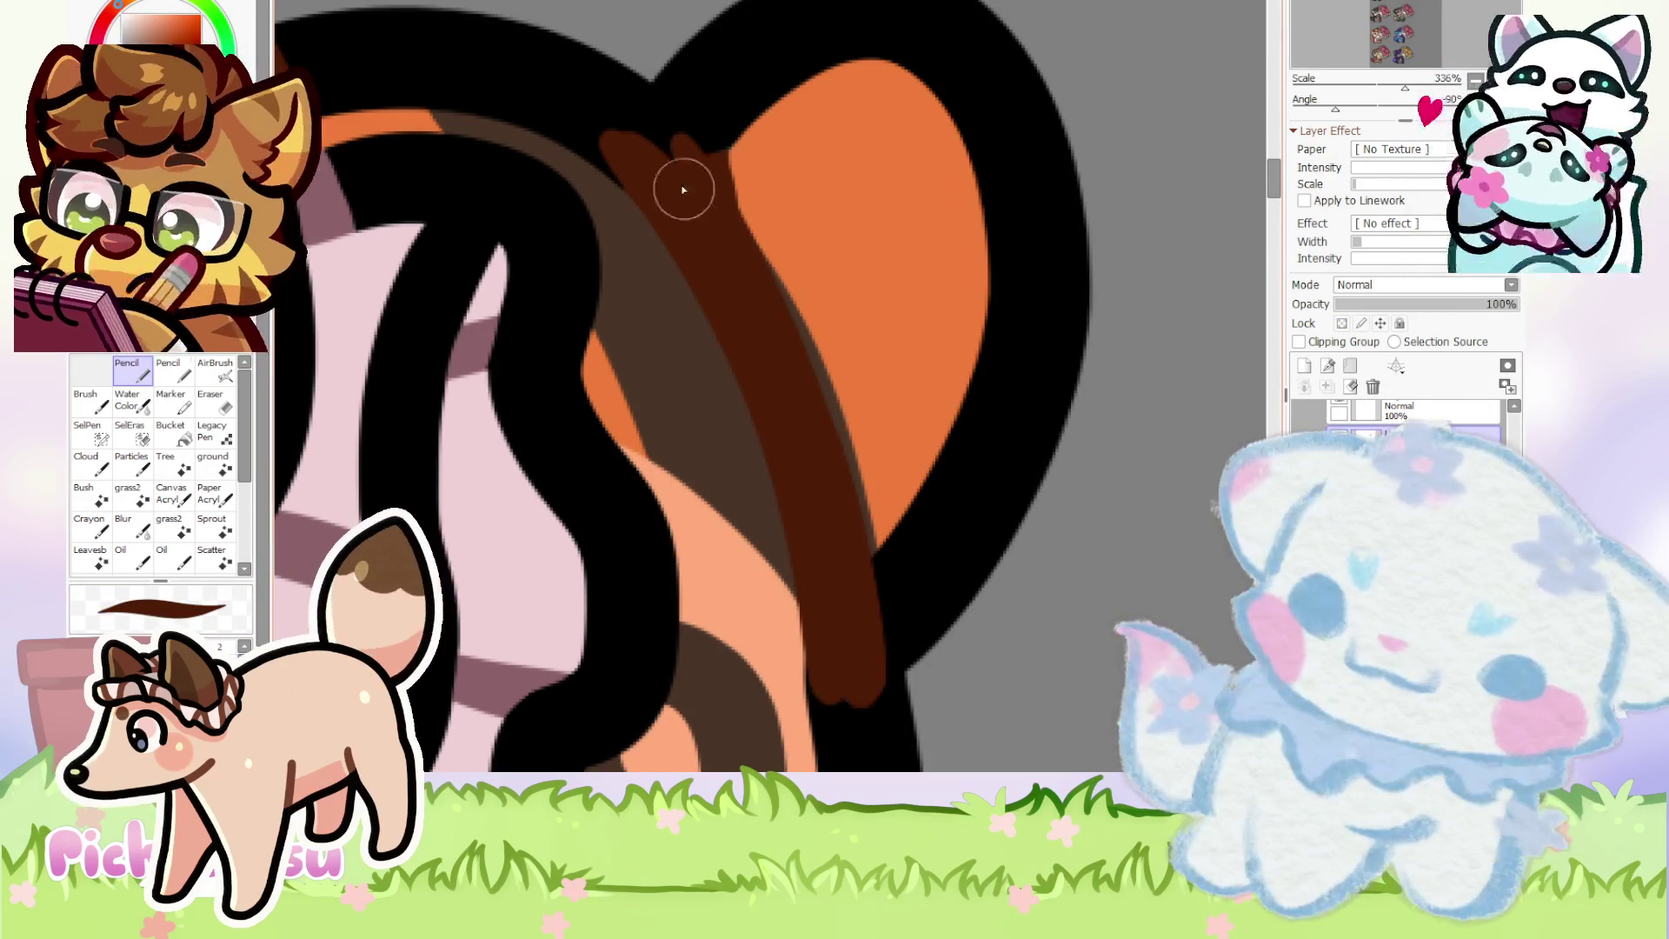
drag(670, 164, 868, 667)
drag(571, 119, 837, 724)
scroll(837, 724, down, 3)
- Erase along the brown band's right edge to tidy it
key(e)
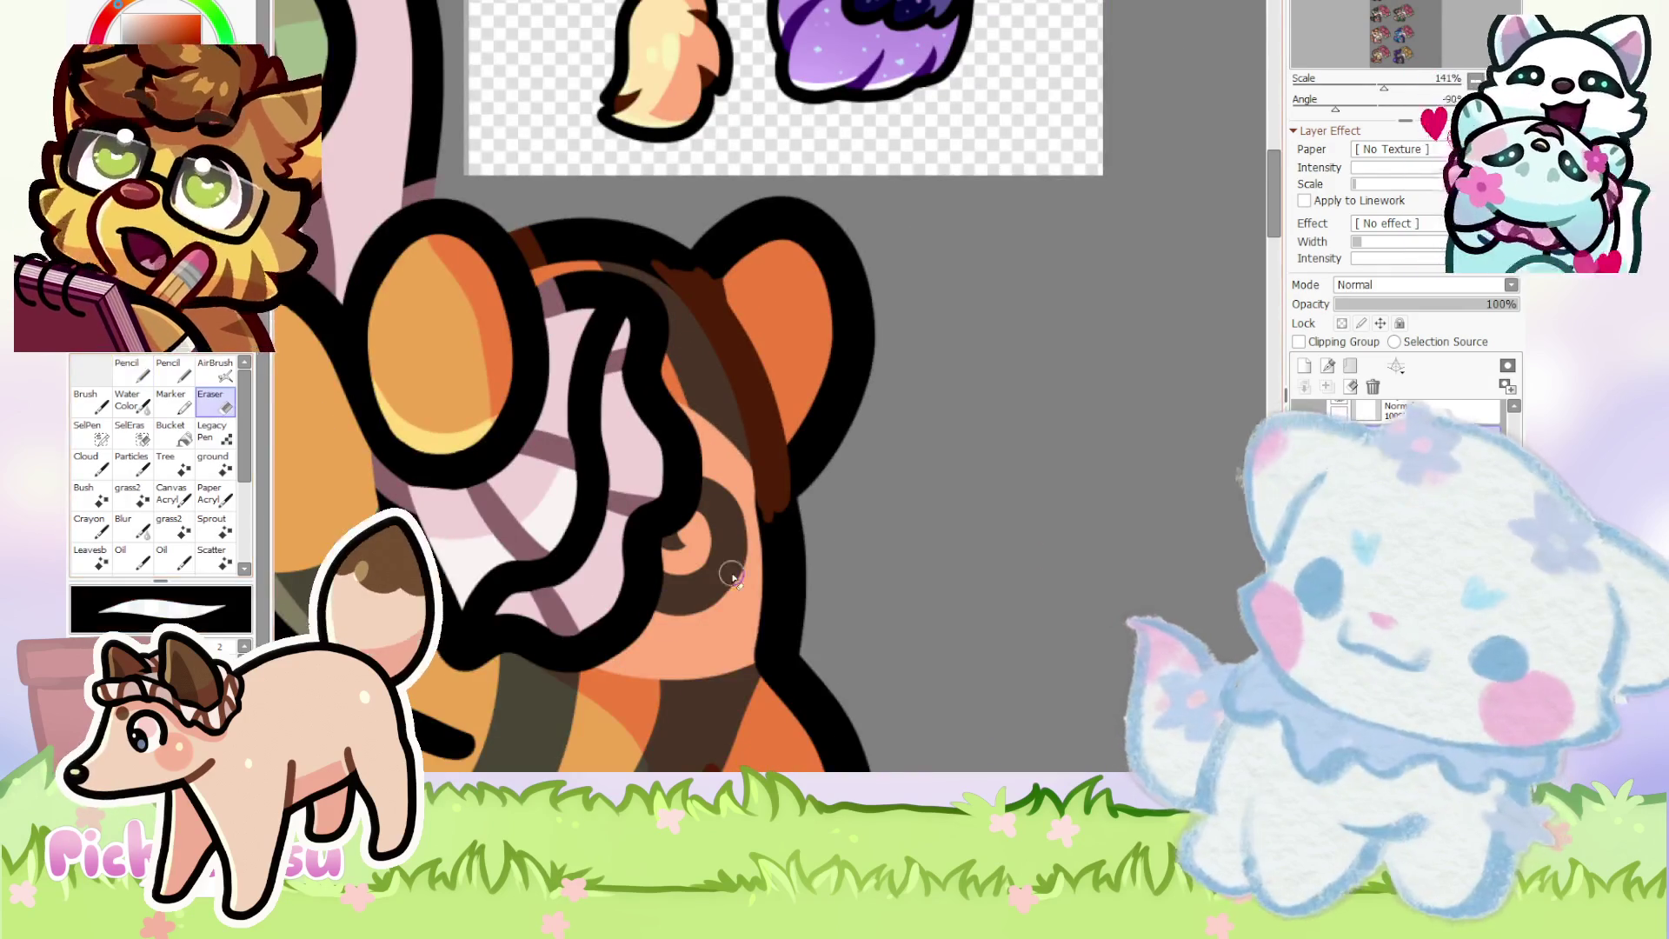
scroll(733, 402, up, 3)
mouse_move(733, 402)
mouse_down()
mouse_move(728, 385)
mouse_move(741, 468)
mouse_move(728, 380)
mouse_move(740, 460)
mouse_up()
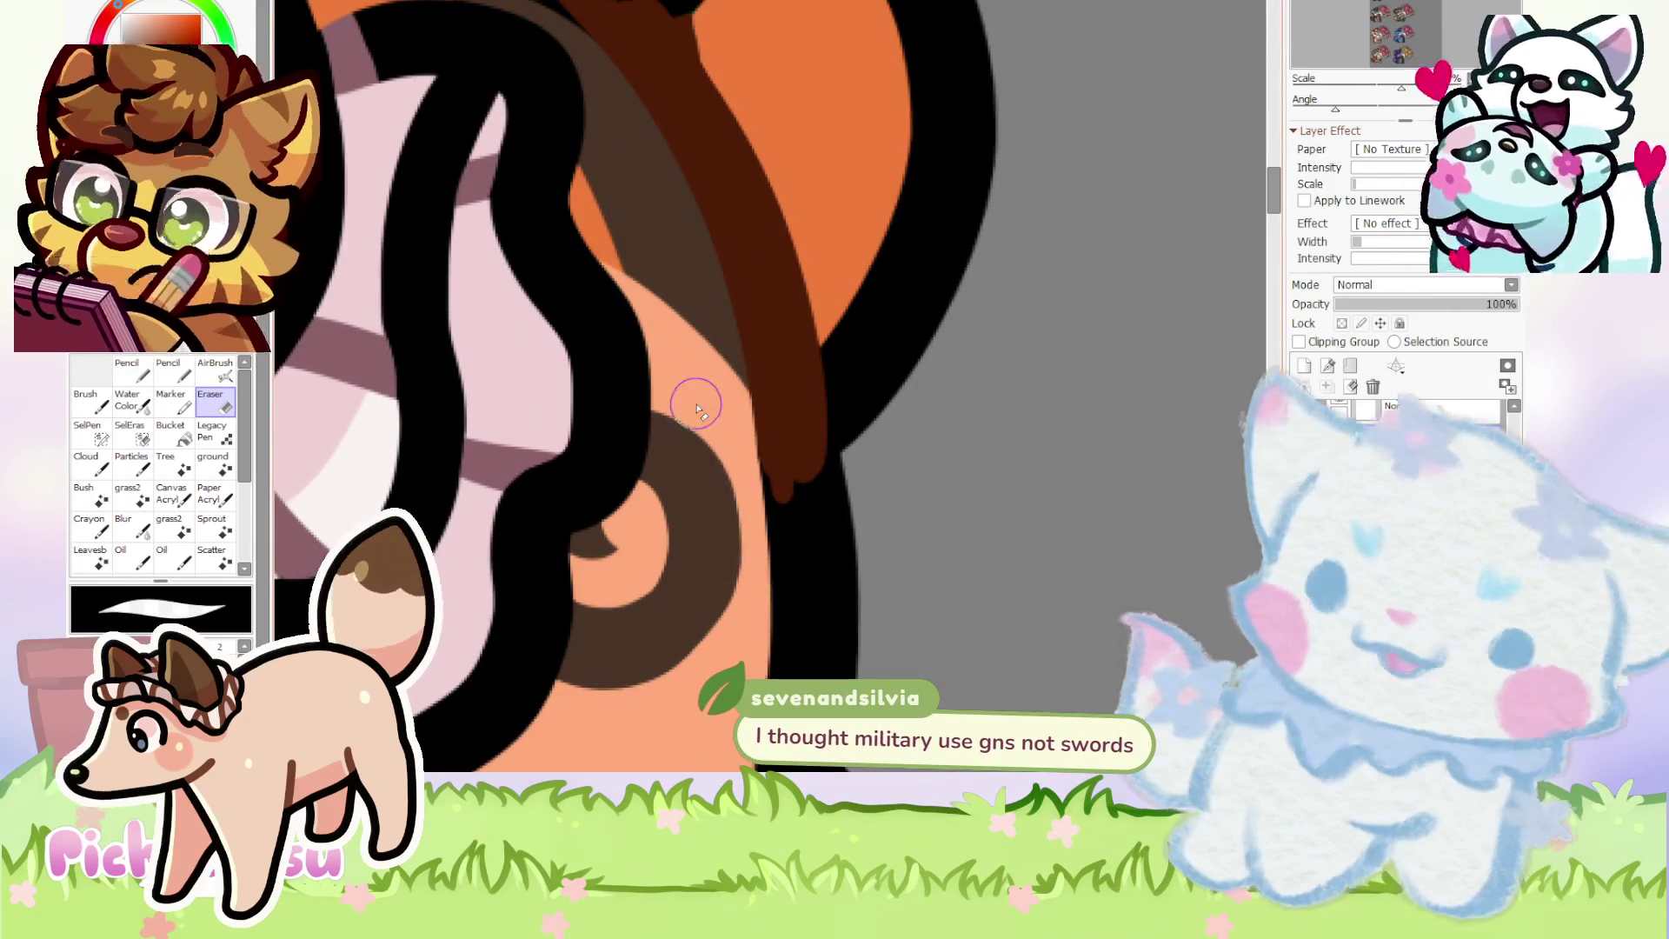
scroll(698, 411, down, 2)
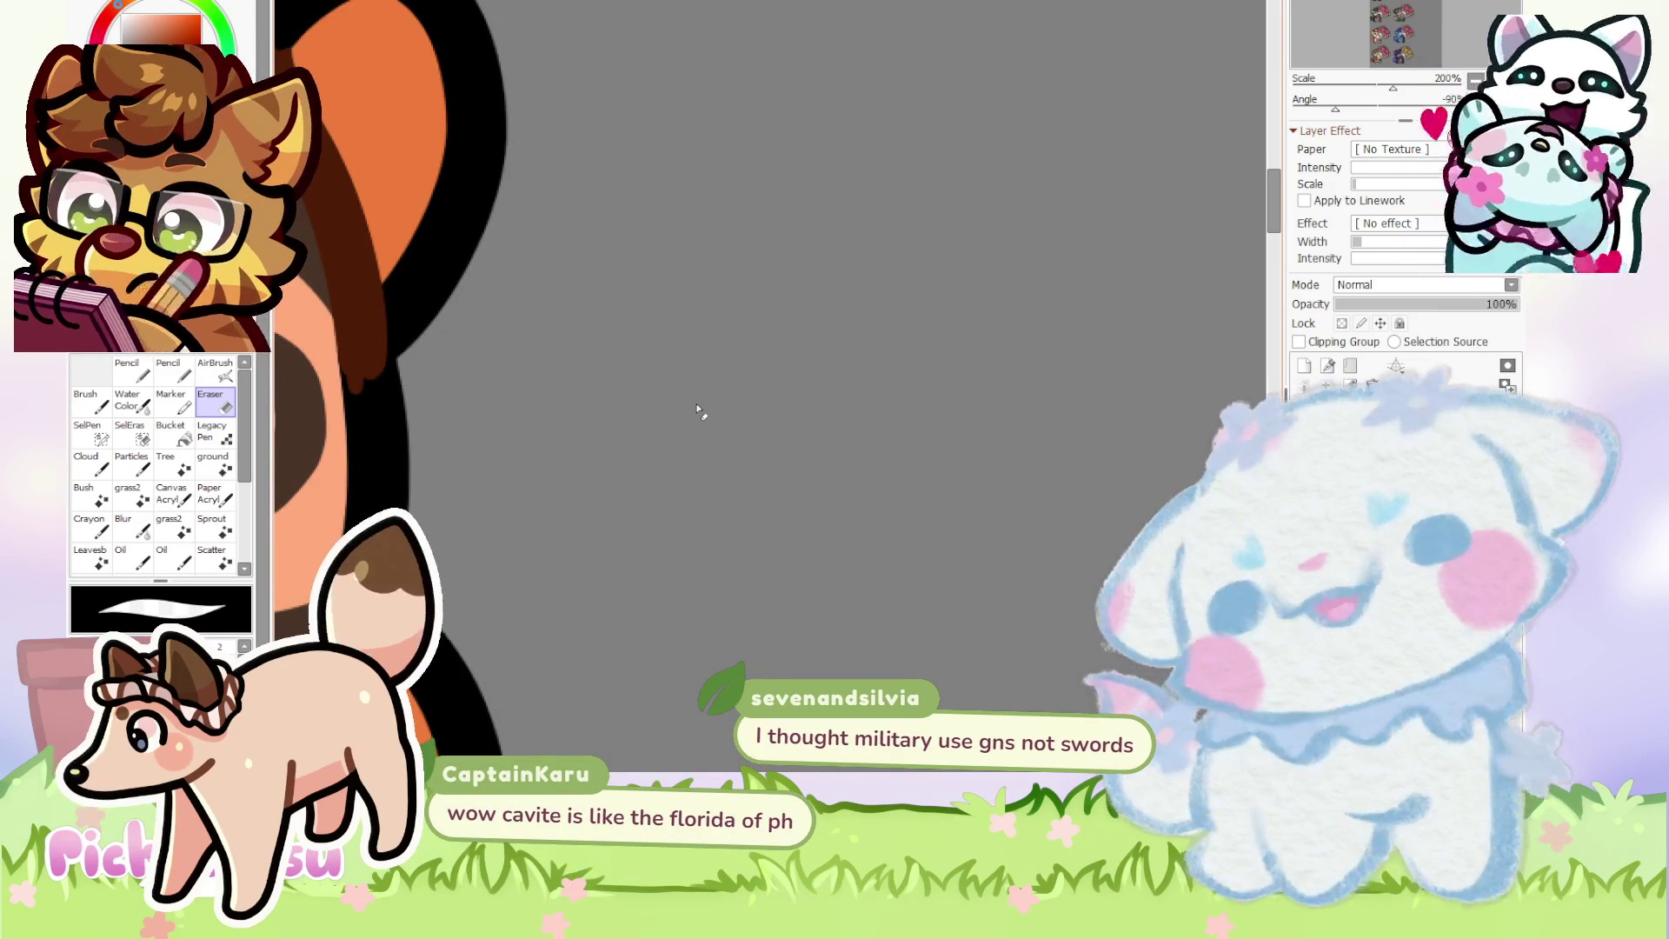
scroll(890, 279, down, 3)
- Paint a thick dark-brown diagonal stripe across the fox's raised arm
key(n)
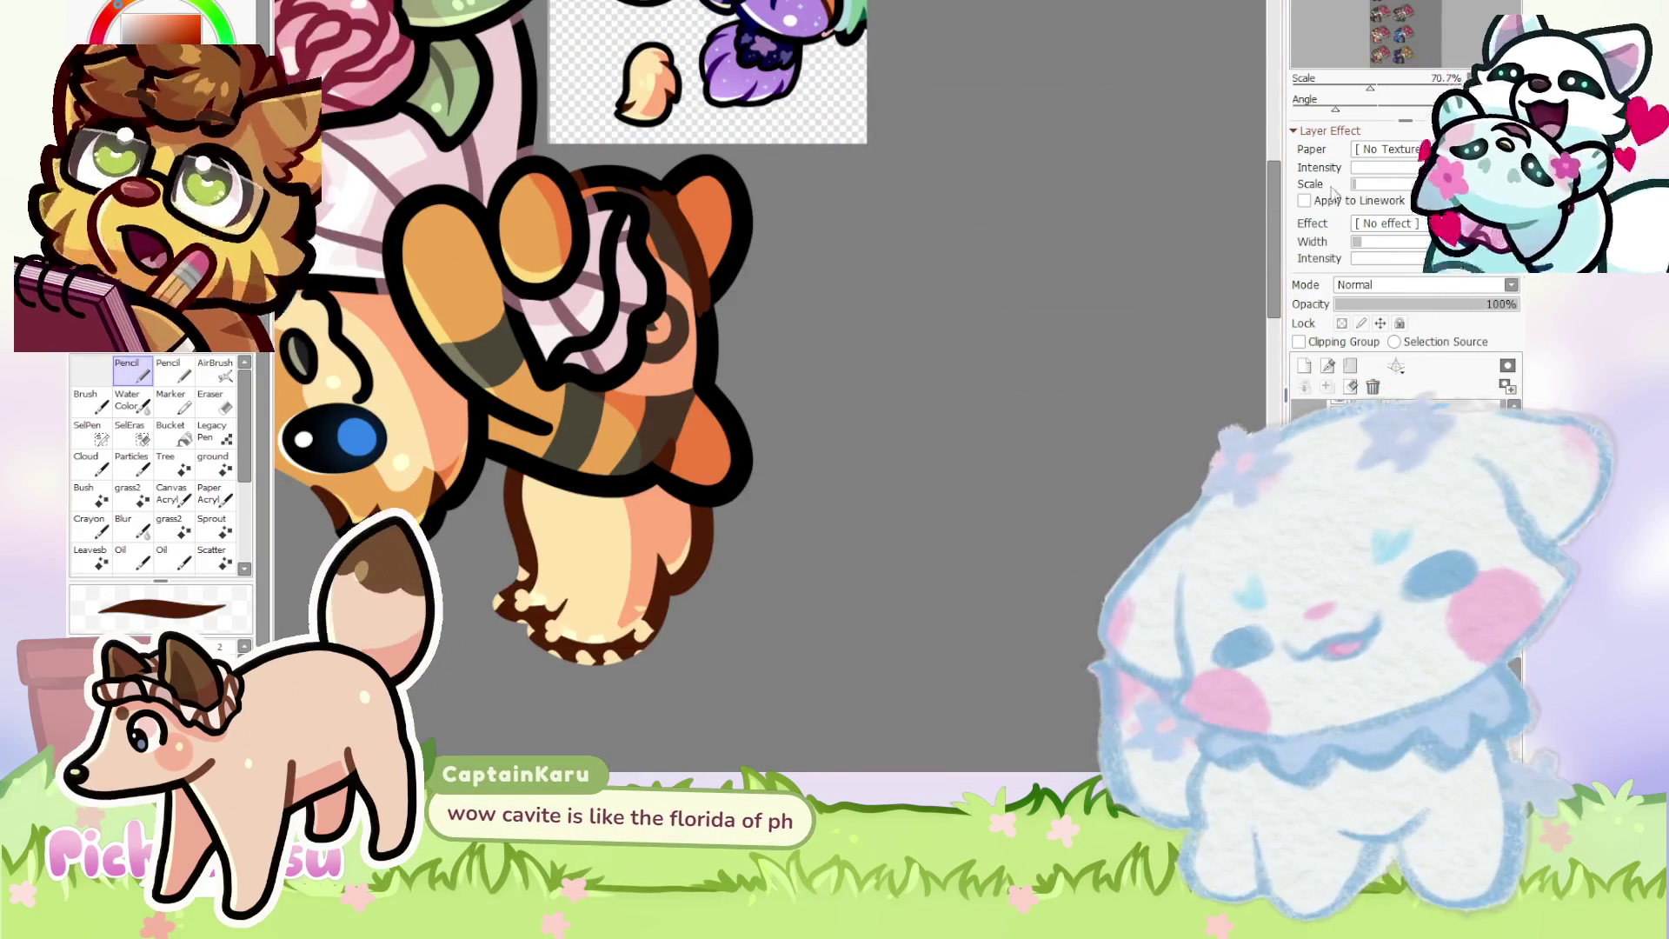
scroll(918, 508, up, 5)
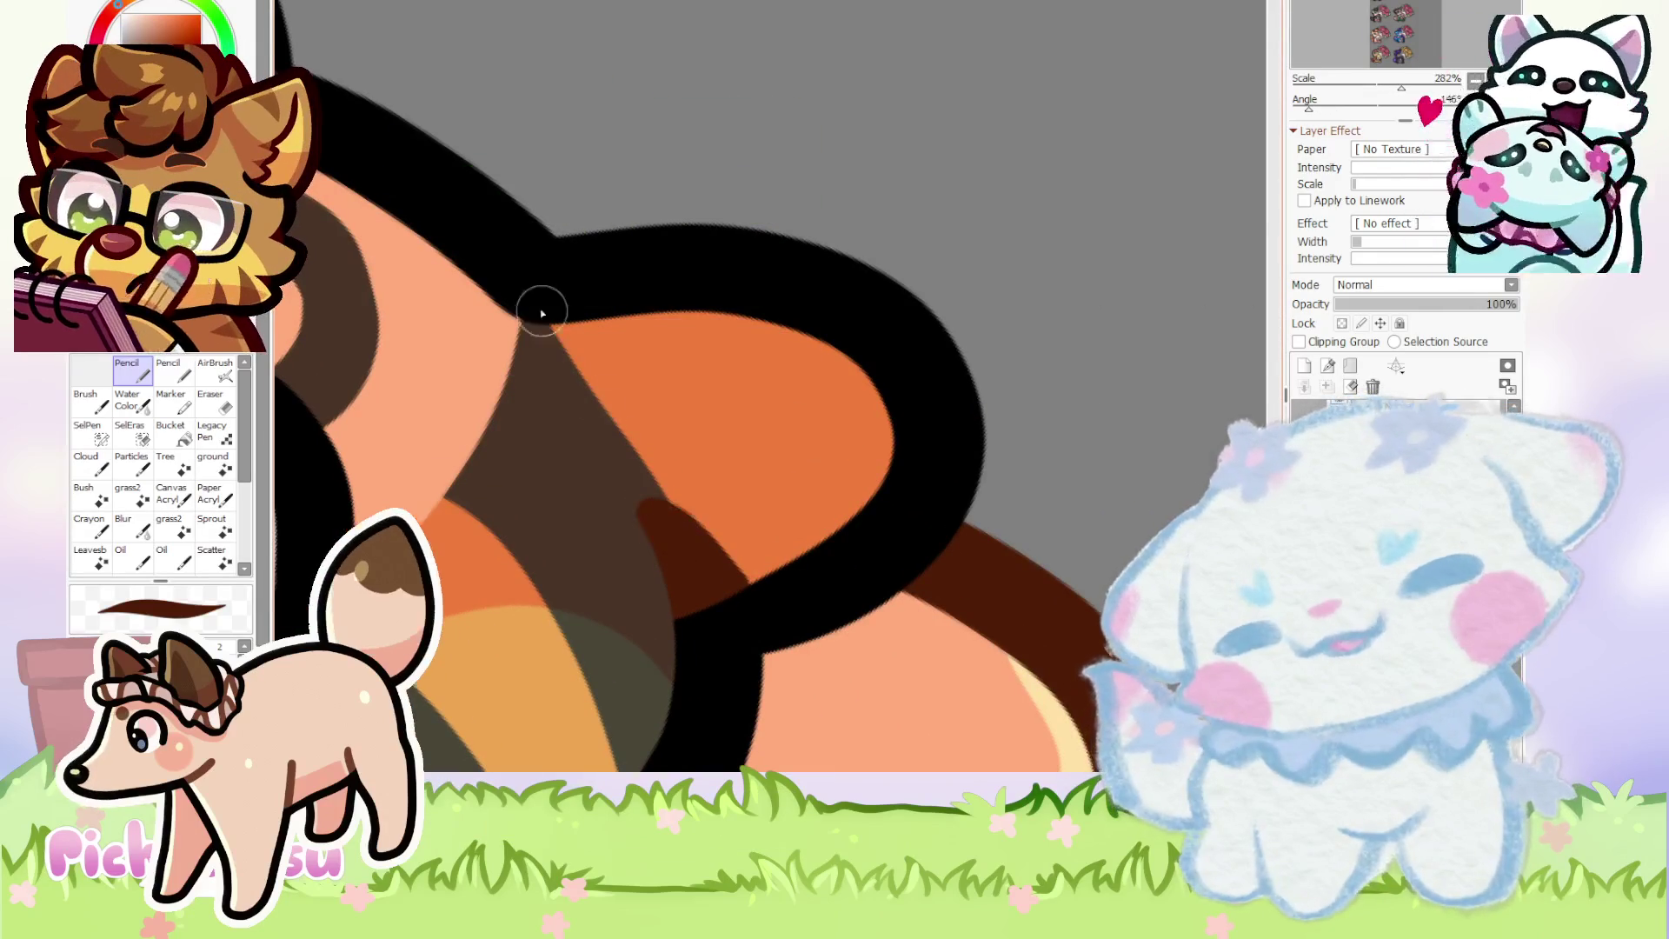
drag(502, 269, 674, 517)
drag(561, 304, 755, 644)
drag(522, 279, 707, 641)
drag(485, 261, 576, 376)
drag(507, 261, 600, 452)
click(227, 406)
scroll(619, 513, up, 1)
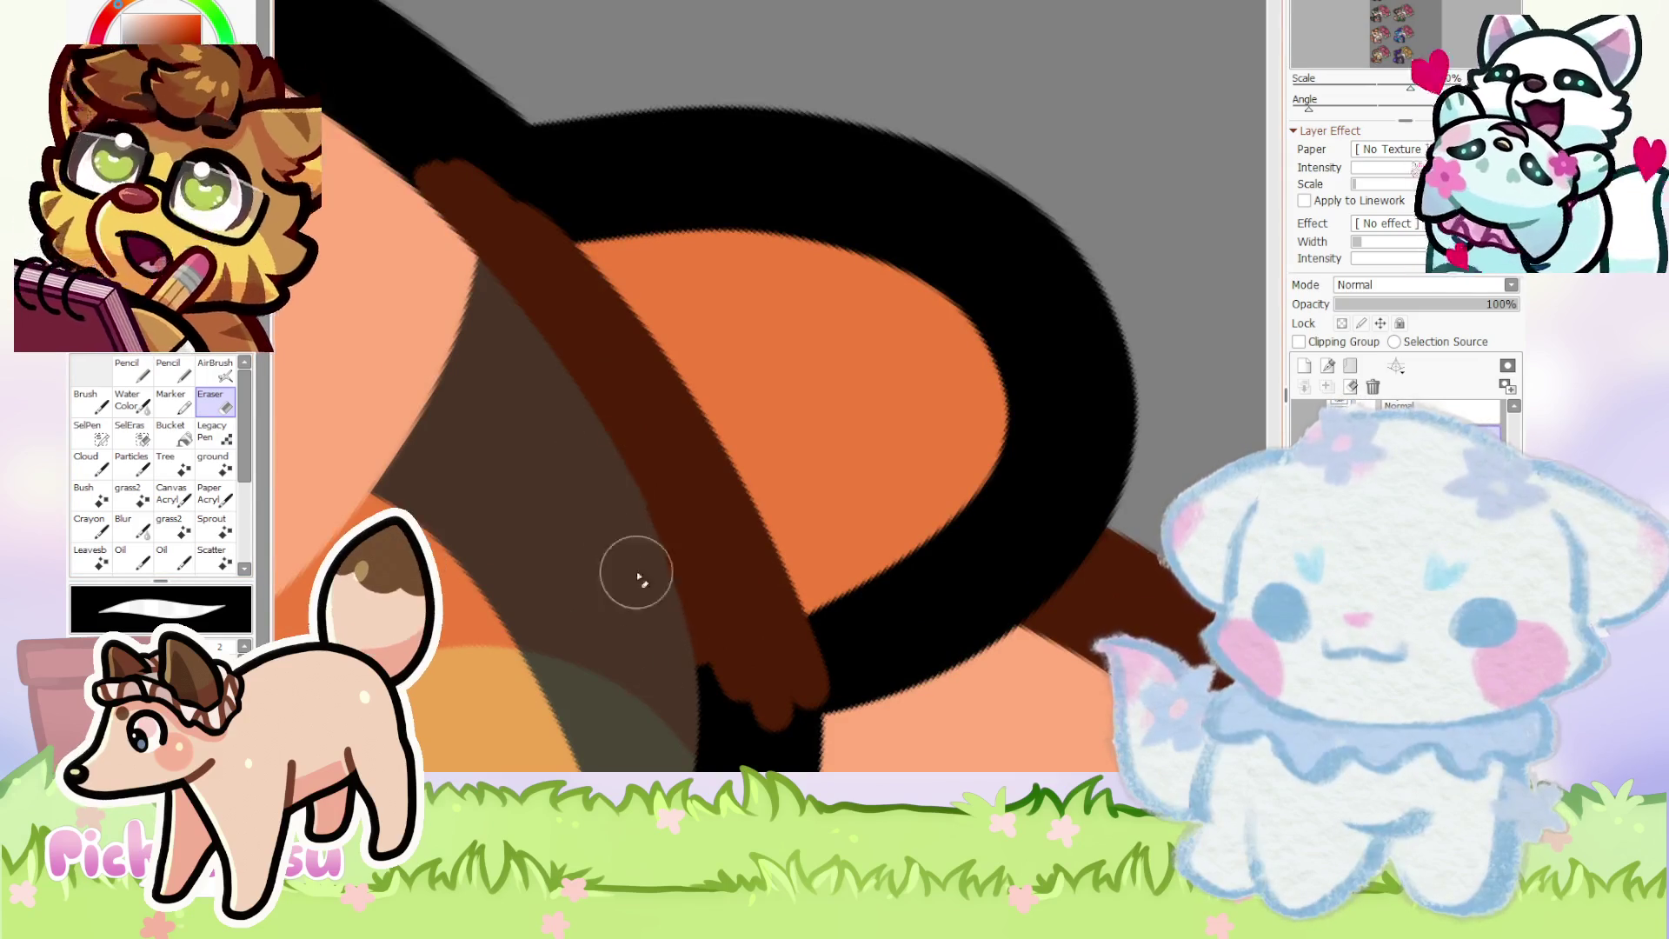
scroll(641, 623, down, 8)
scroll(753, 396, down, 2)
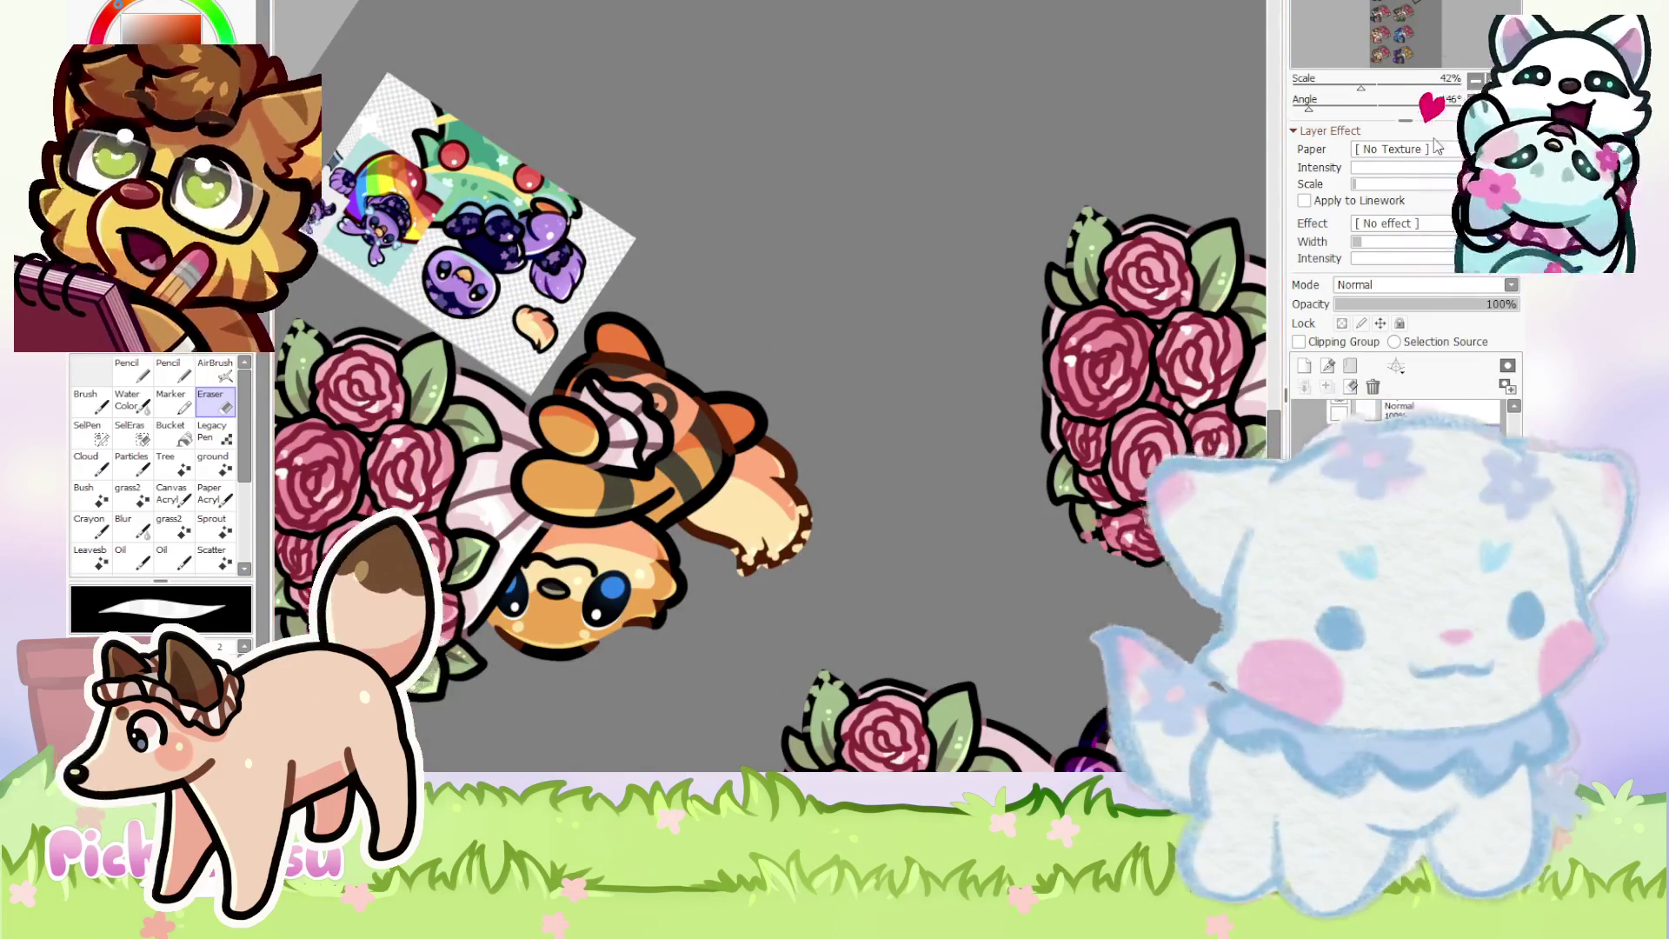
key(Delete)
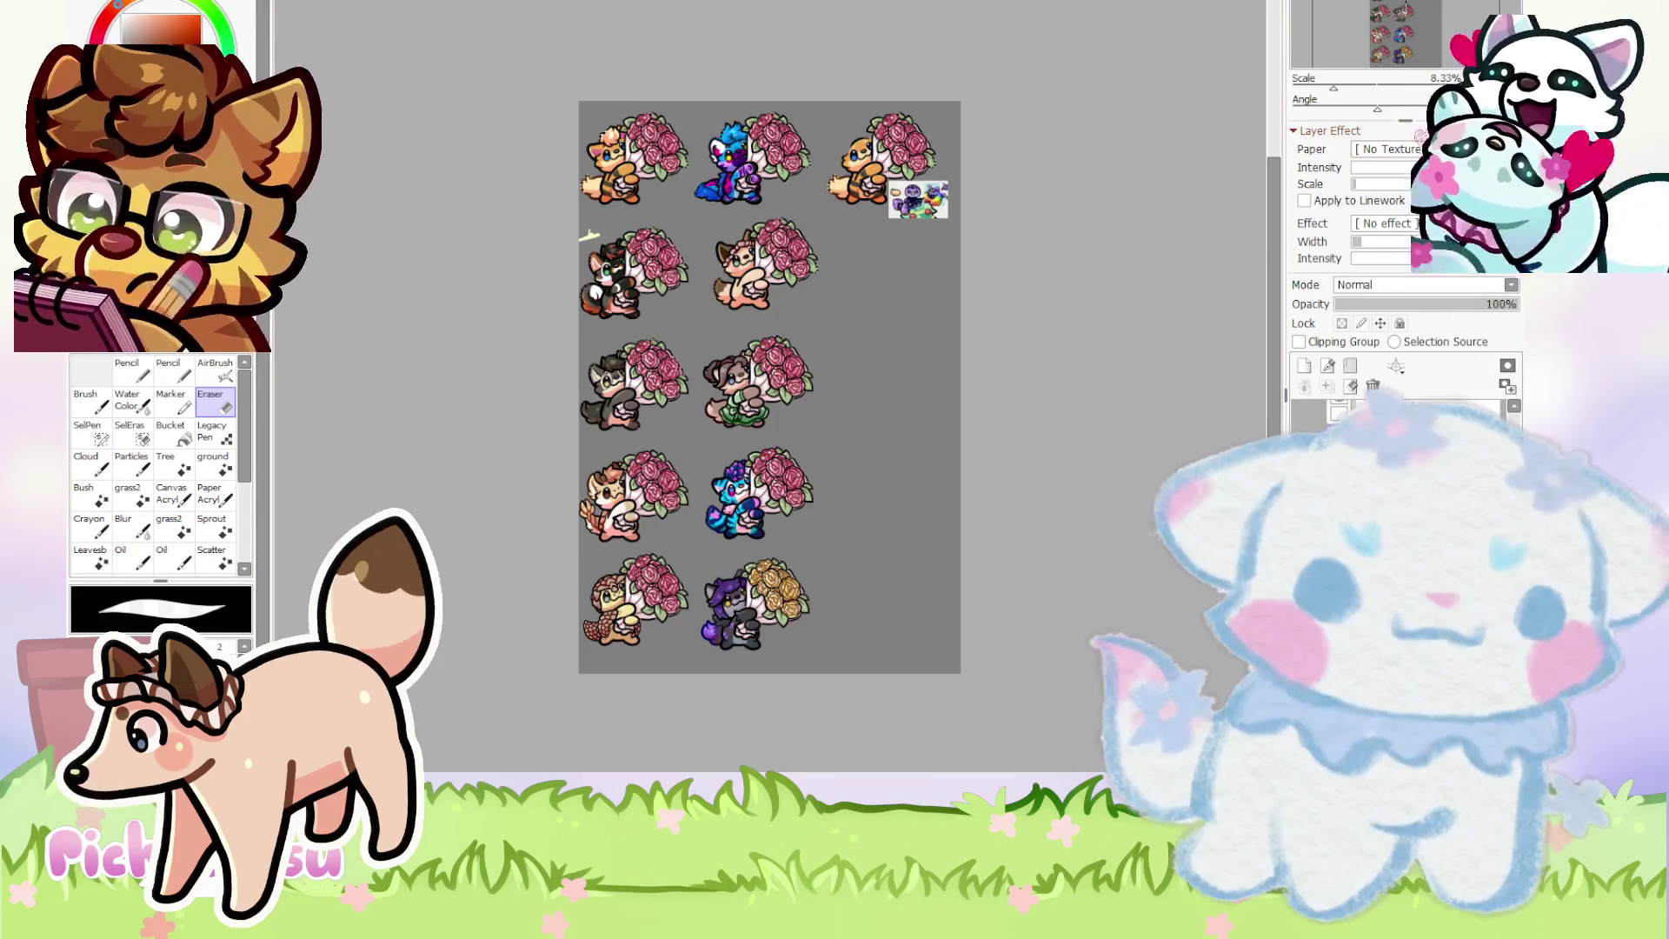
scroll(857, 150, up, 4)
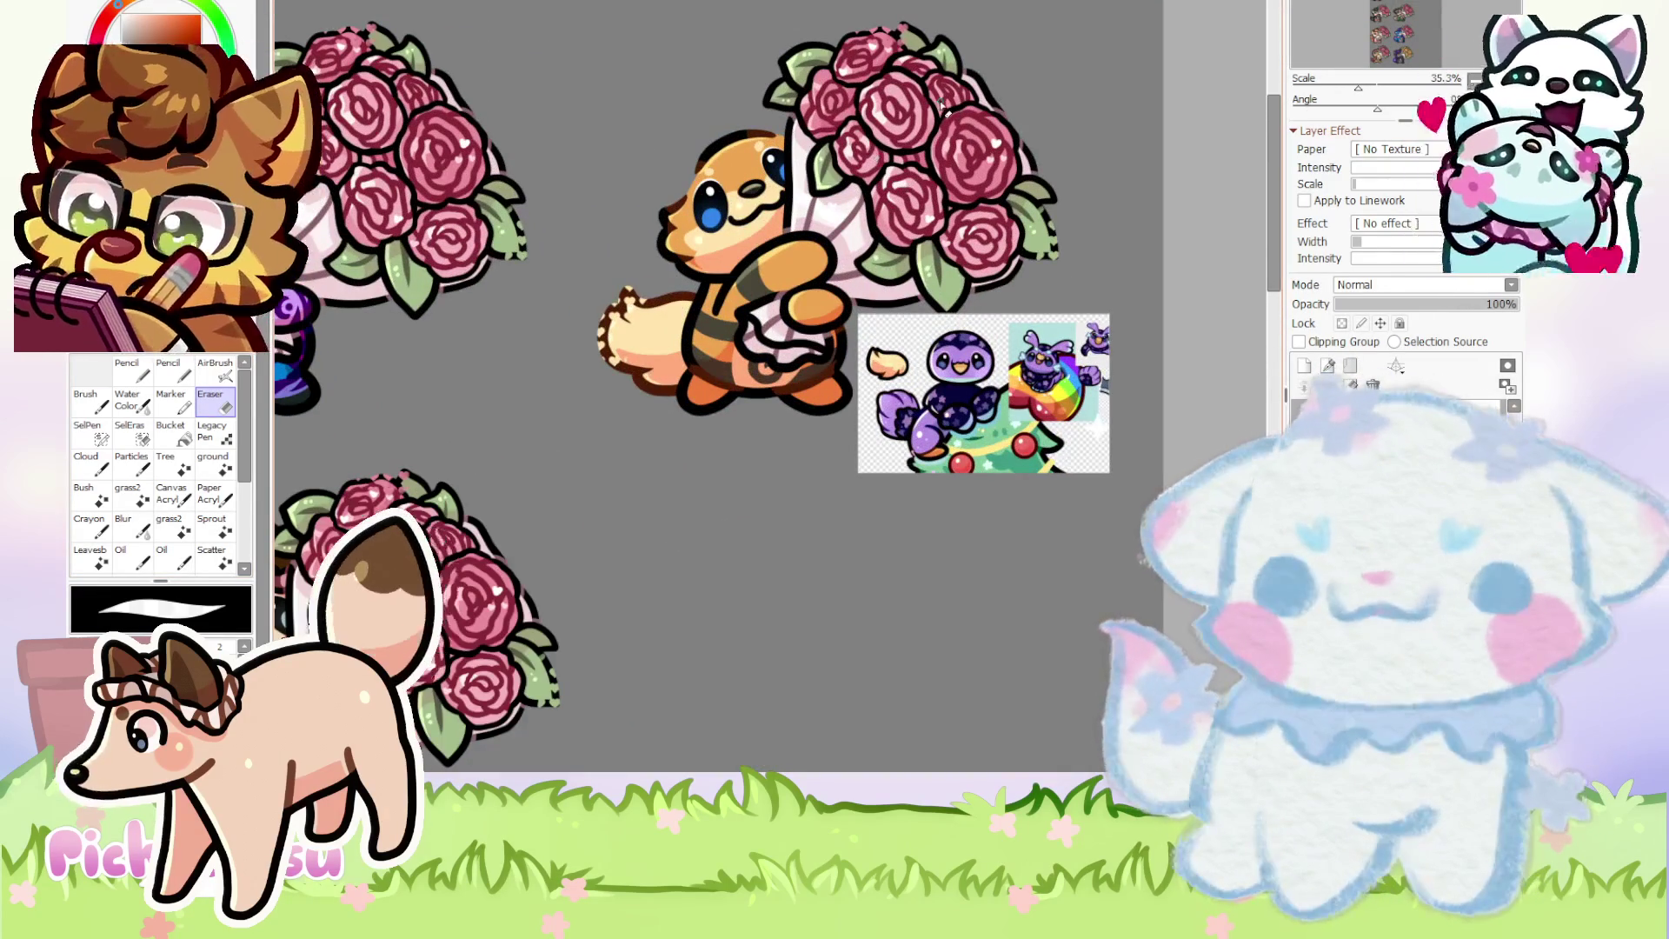
scroll(681, 330, up, 2)
scroll(757, 242, up, 2)
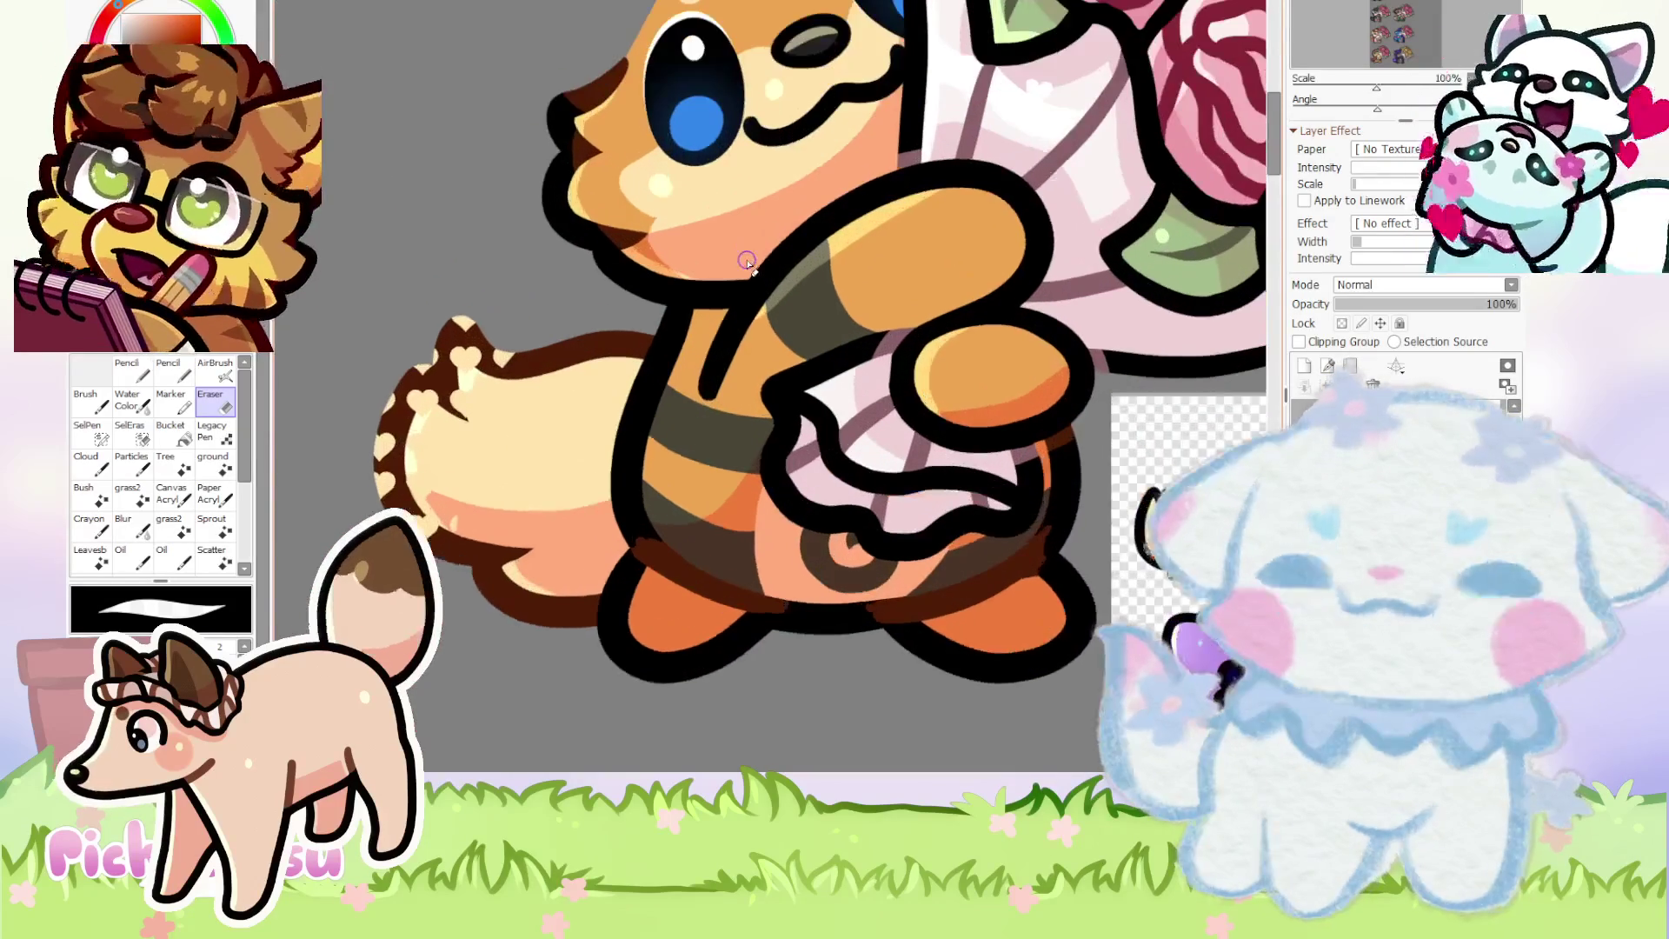
scroll(735, 278, down, 2)
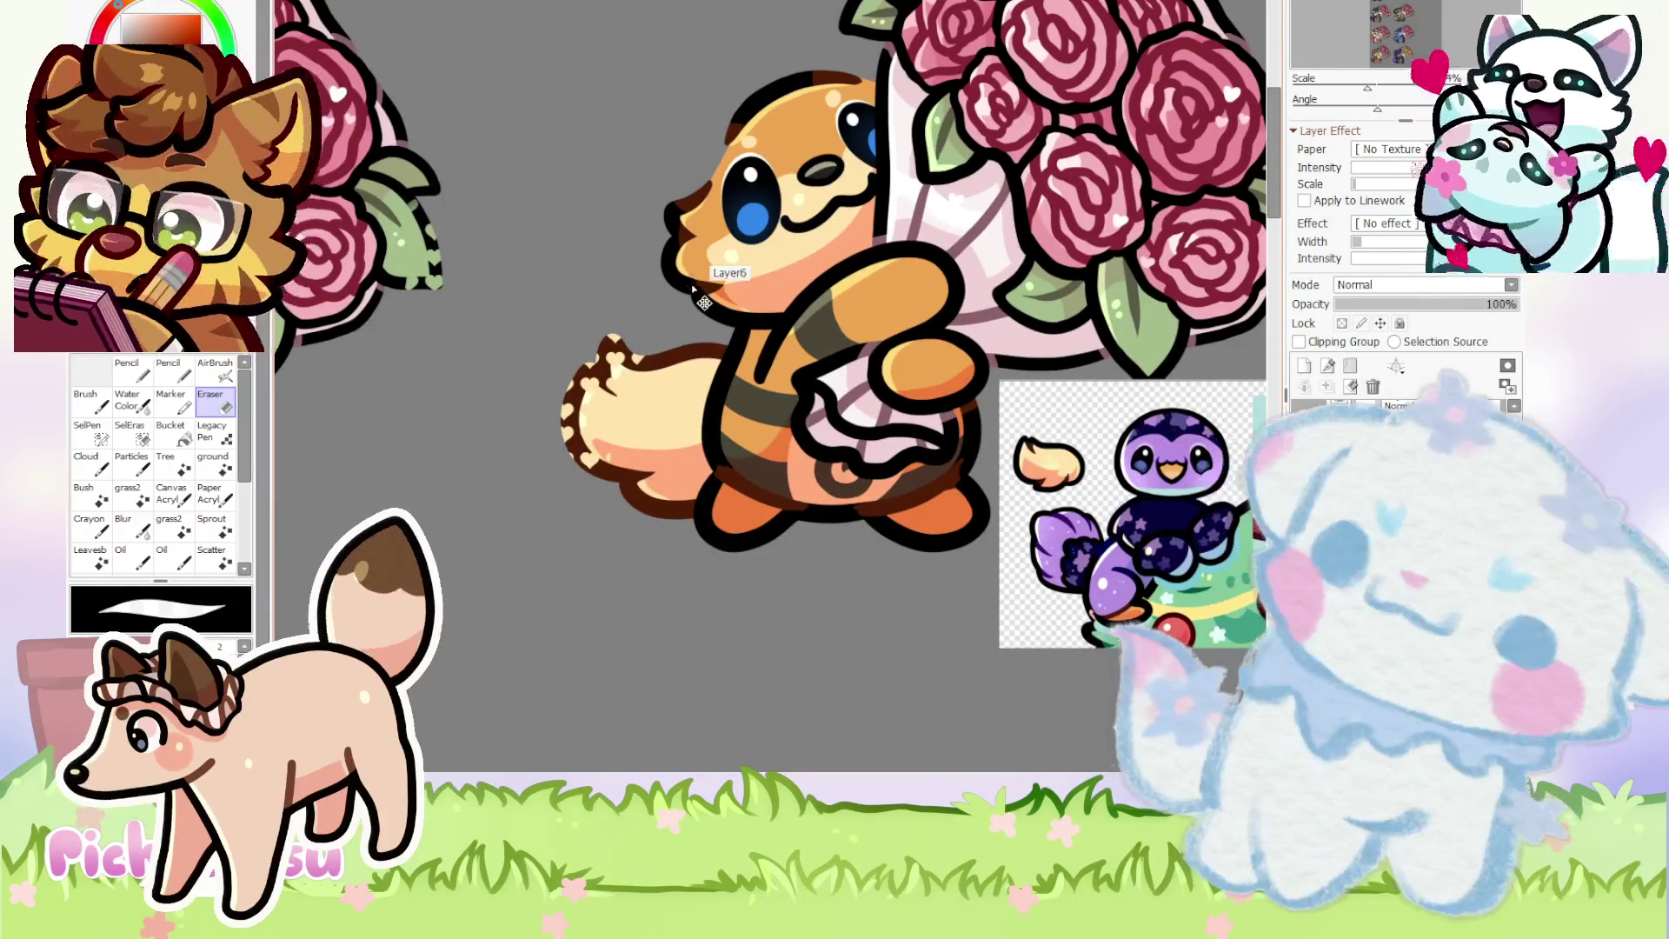
scroll(700, 291, down, 3)
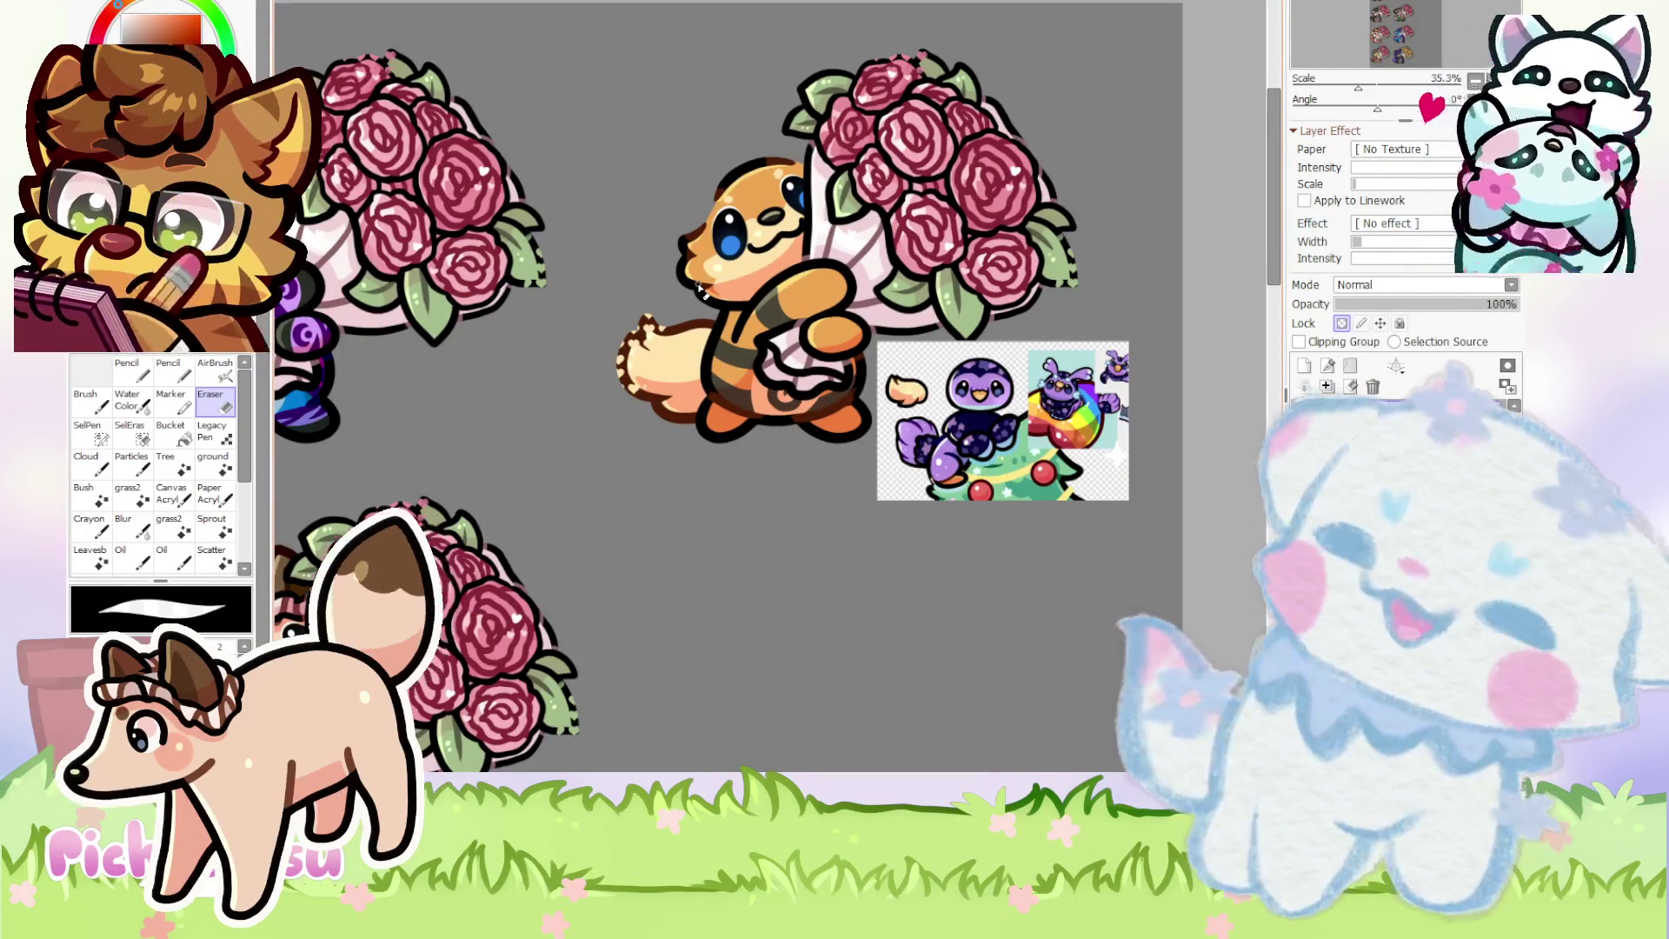